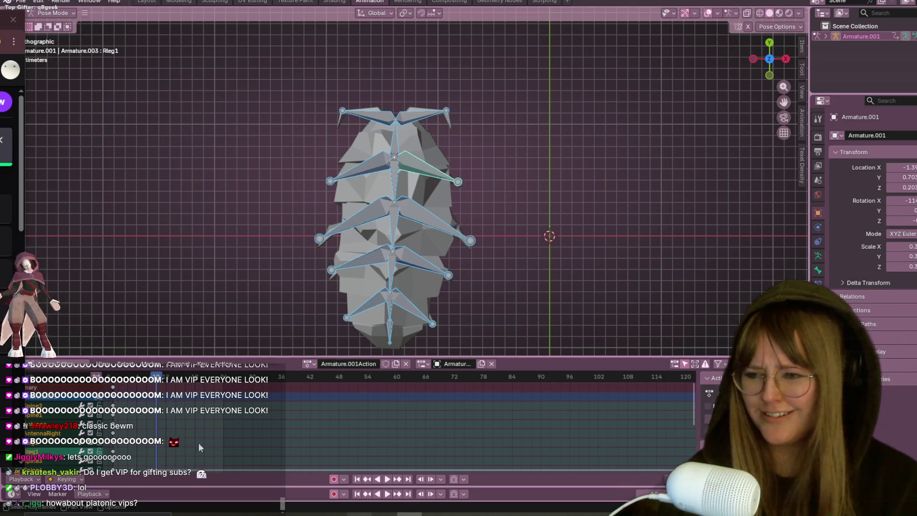
# Scrub the animation, then view the isopod rig in Left Orthographic view
pyautogui.moveTo(169, 373)
pyautogui.mouseDown()
pyautogui.moveTo(161, 385)
pyautogui.moveTo(138, 383)
pyautogui.moveTo(171, 377)
pyautogui.moveTo(156, 378)
pyautogui.mouseUp()
pyautogui.scroll(-2, 540, 143)
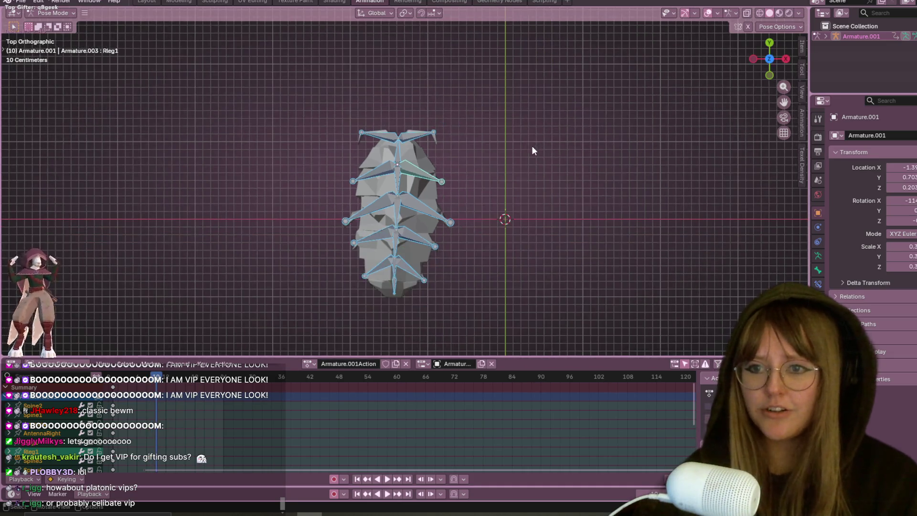
pyautogui.moveTo(489, 214)
pyautogui.mouseDown(button='middle')
pyautogui.moveTo(554, 207)
pyautogui.moveTo(620, 107)
pyautogui.mouseUp(button='middle')
pyautogui.click(771, 60)
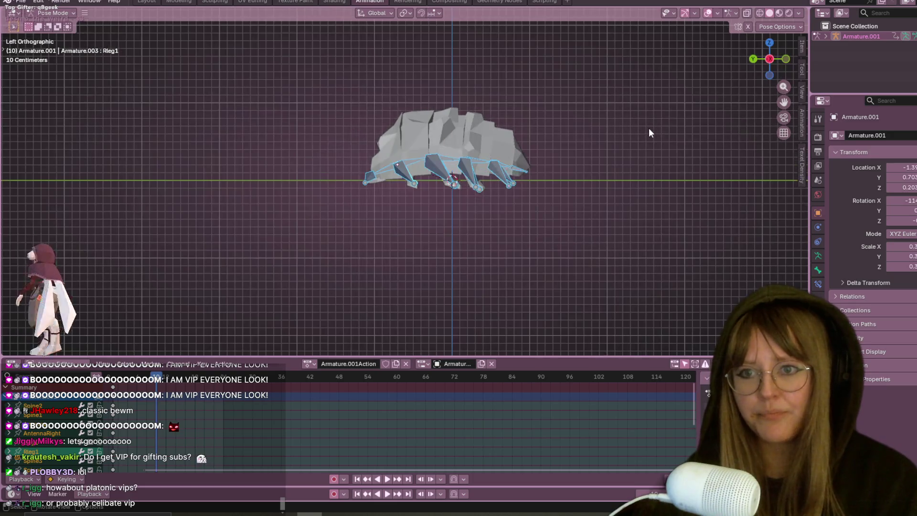
# Rotate the Spine2 and Spine4 bones upward to arch the isopod's back at frame 10
pyautogui.keyDown('shift'); pyautogui.moveTo(597, 159); pyautogui.dragTo(541, 192, button='middle'); pyautogui.keyUp('shift')
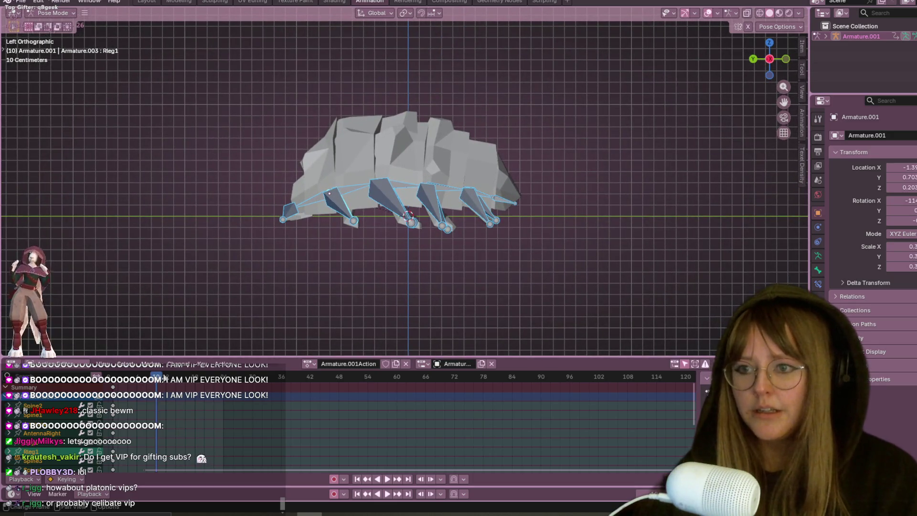
pyautogui.click(358, 182)
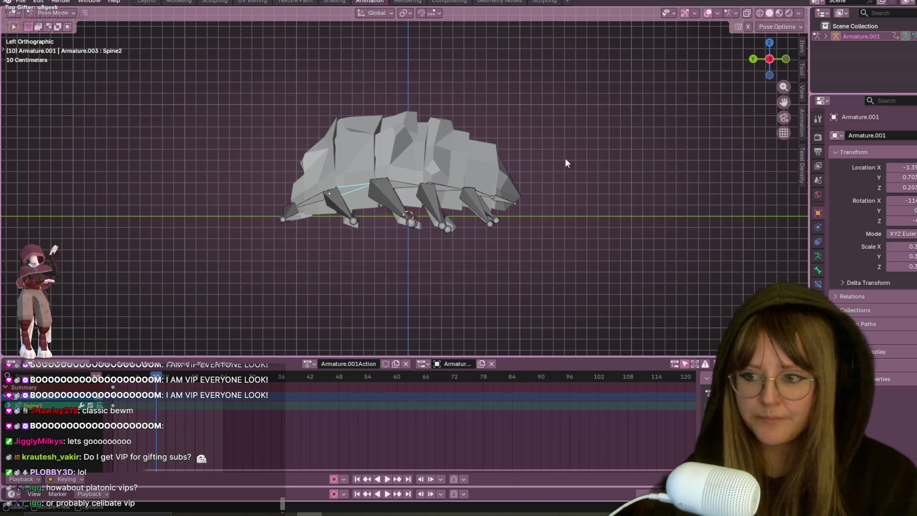
pyautogui.scroll(2, 655, 128)
pyautogui.press('r')
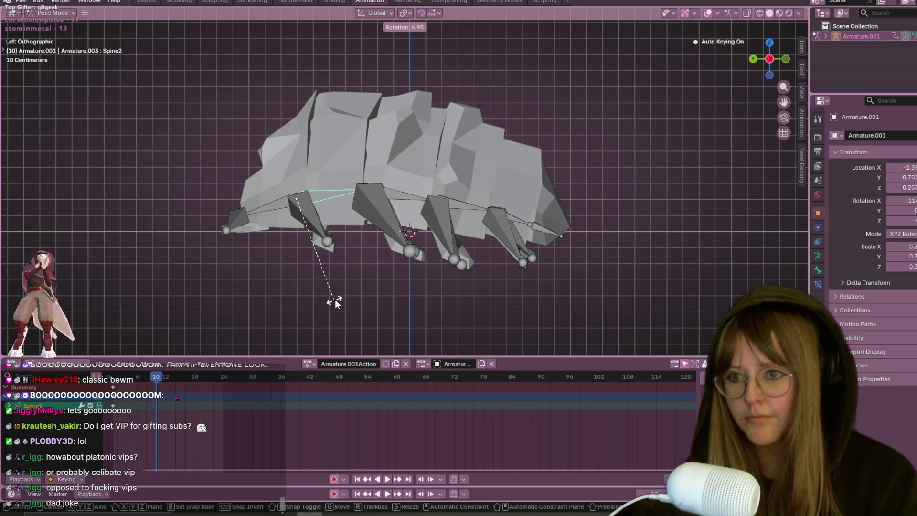
pyautogui.click(334, 299)
pyautogui.click(435, 193)
pyautogui.press('r')
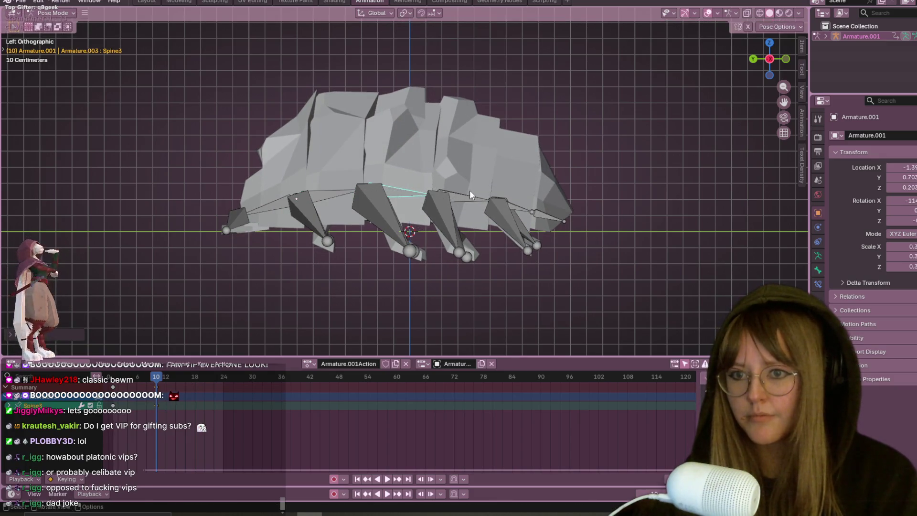
pyautogui.click(492, 188)
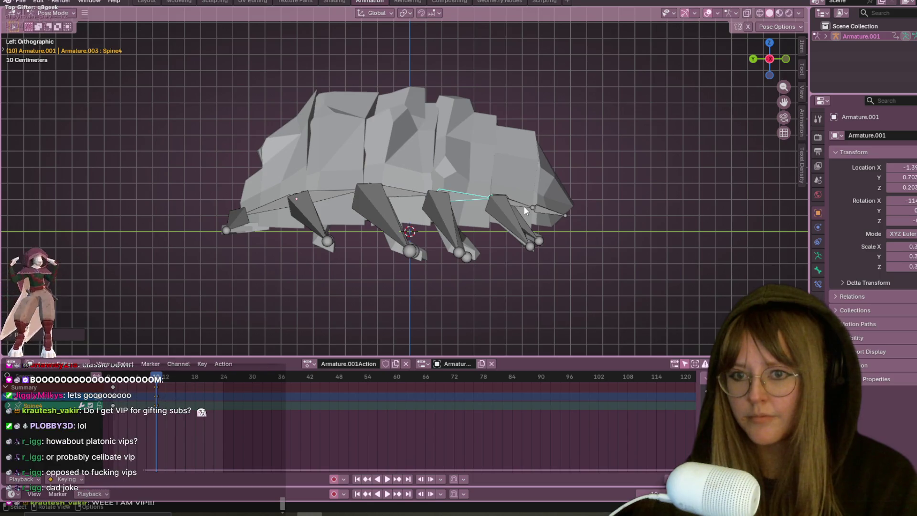
# Tilt the Spine5 head bone slightly upward, then play and stop the animation to preview
pyautogui.click(524, 205)
pyautogui.press('r')
pyautogui.click(534, 198)
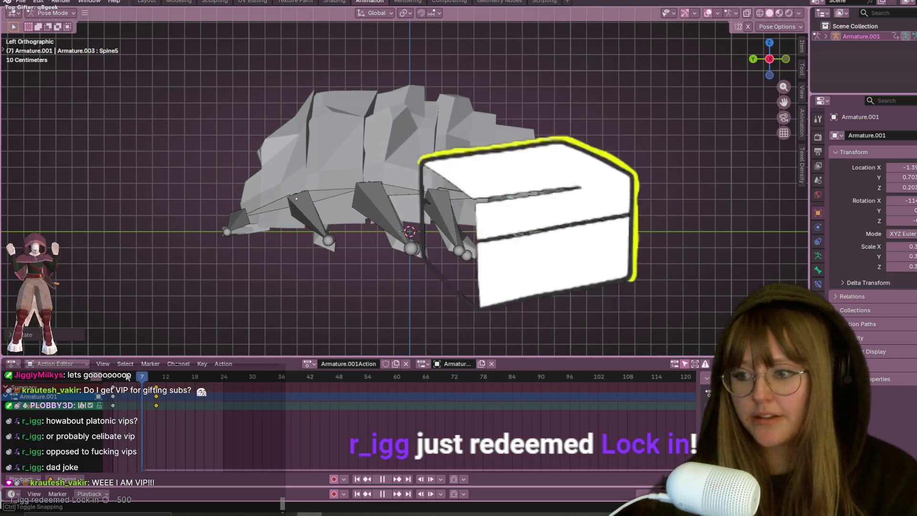
pyautogui.press('space')
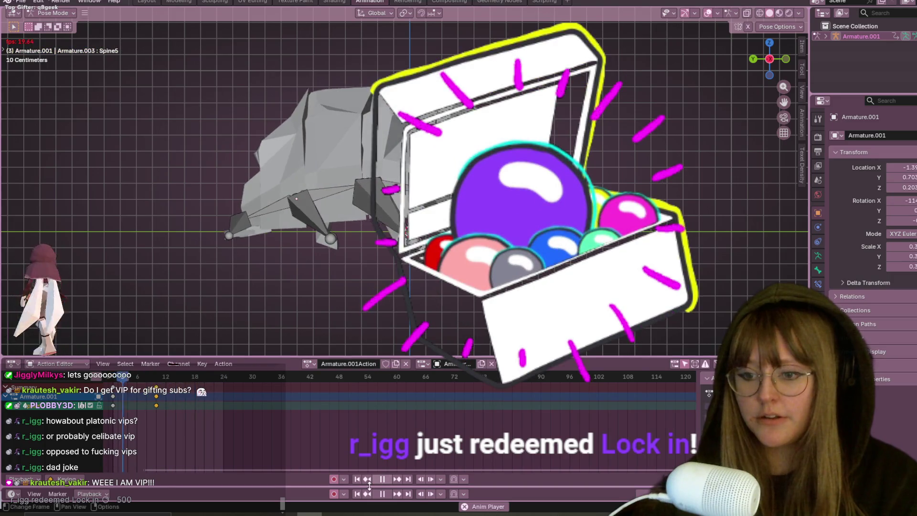
pyautogui.press('space')
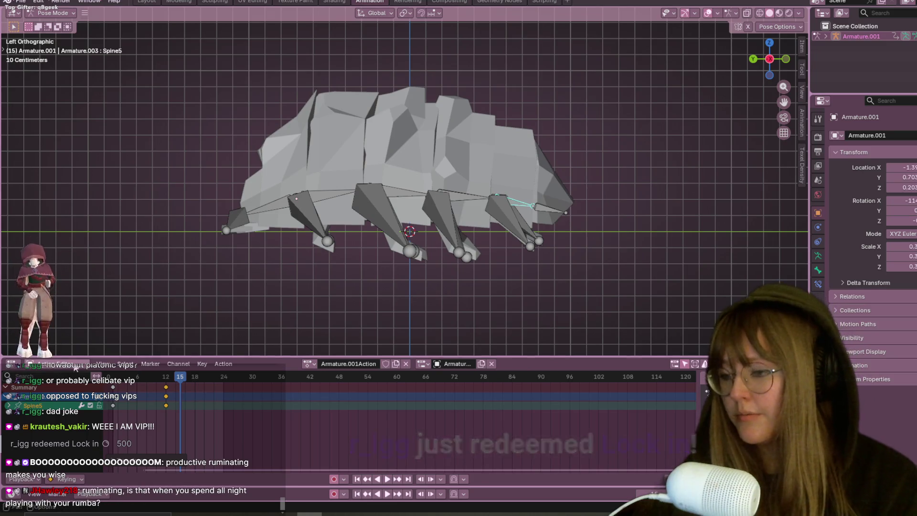
# With all bones selected, drop the frame-10 keys, put the first keys at frame 24, and play the loop
pyautogui.press('a')
pyautogui.moveTo(117, 392); pyautogui.dragTo(160, 394)
pyautogui.hotkey('ctrl', 'z')
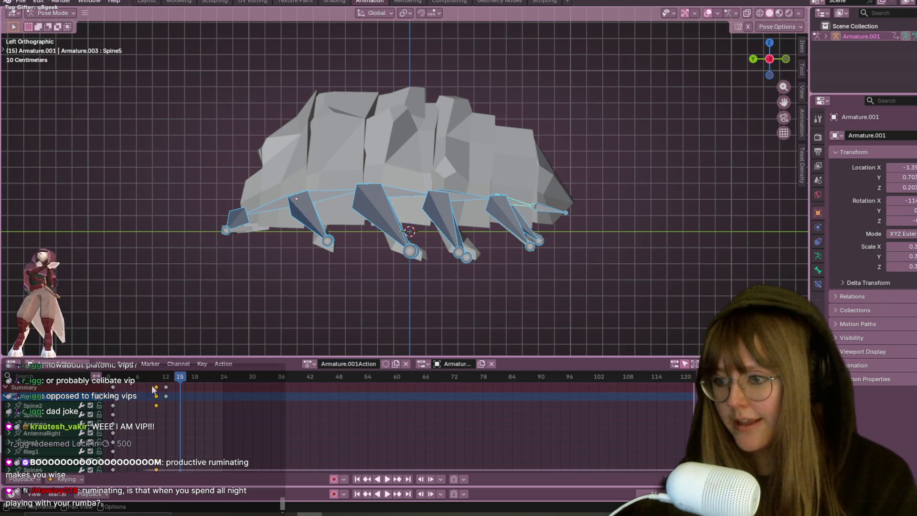
pyautogui.click(110, 389)
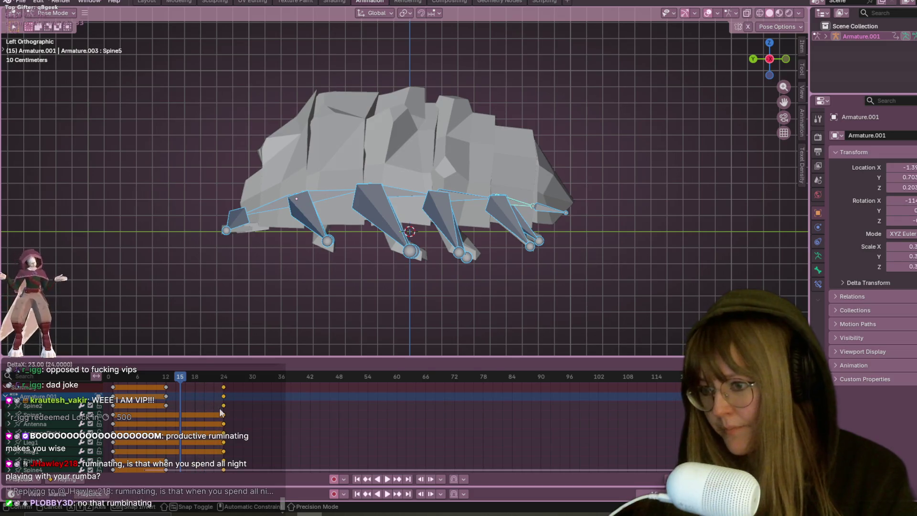
pyautogui.click(239, 411)
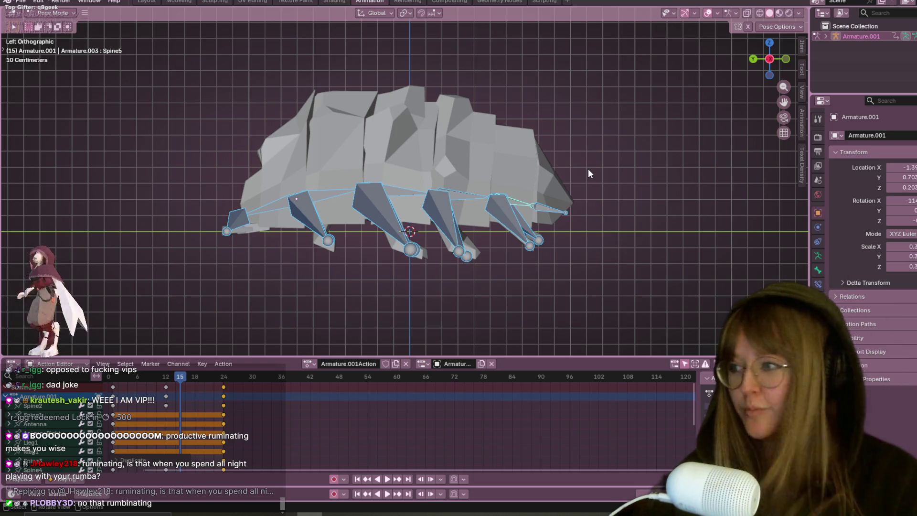
pyautogui.press('space')
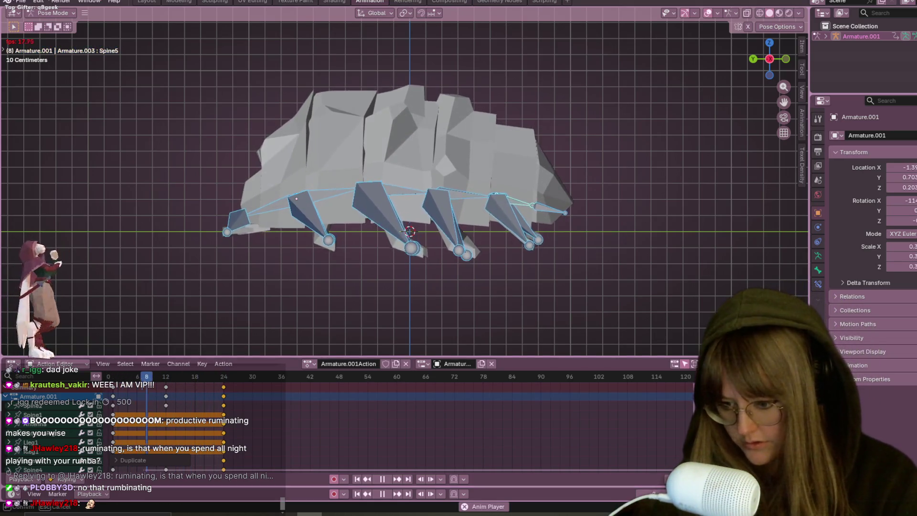
pyautogui.press('Escape')
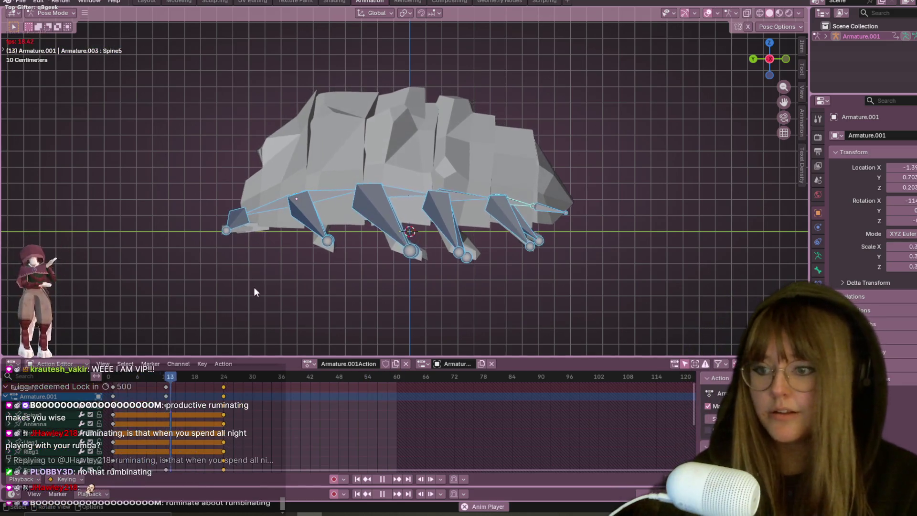
# Move the last keyframe column to frame 60 and select the column near frame 20
pyautogui.press('g')
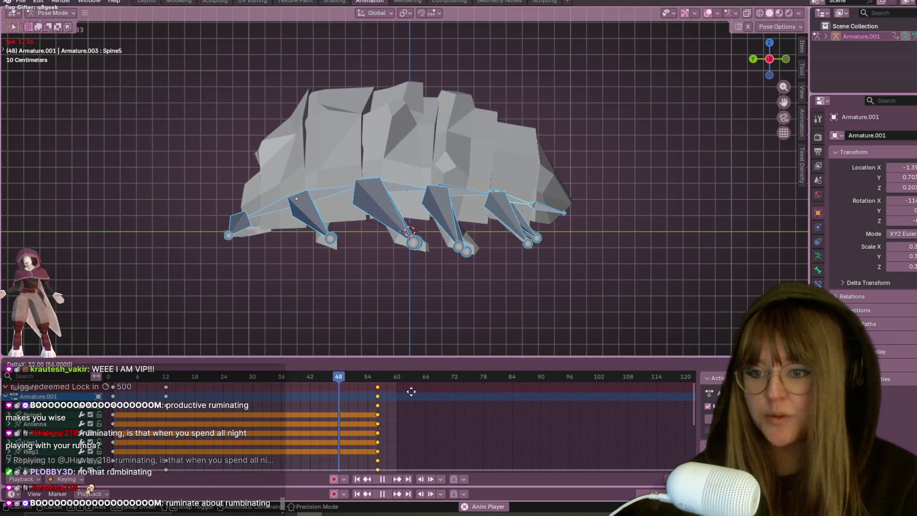
pyautogui.click(433, 468)
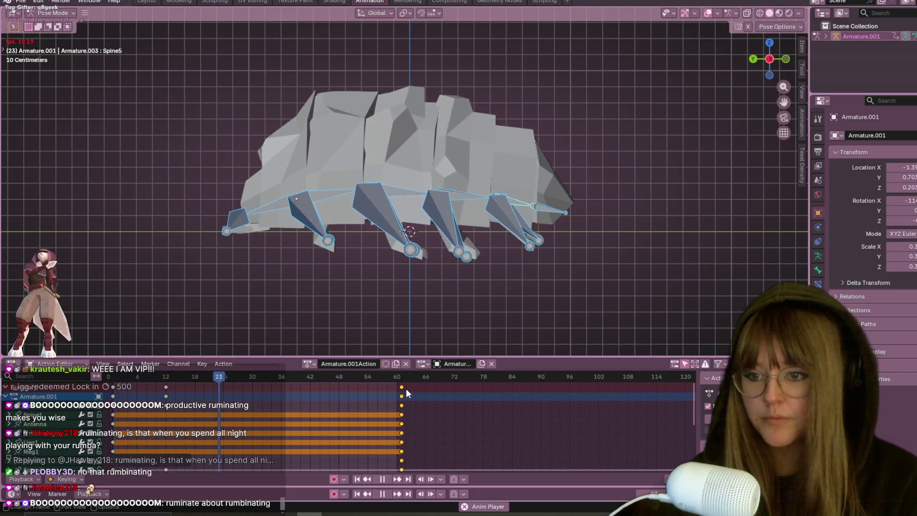
pyautogui.press('g')
pyautogui.press('Escape')
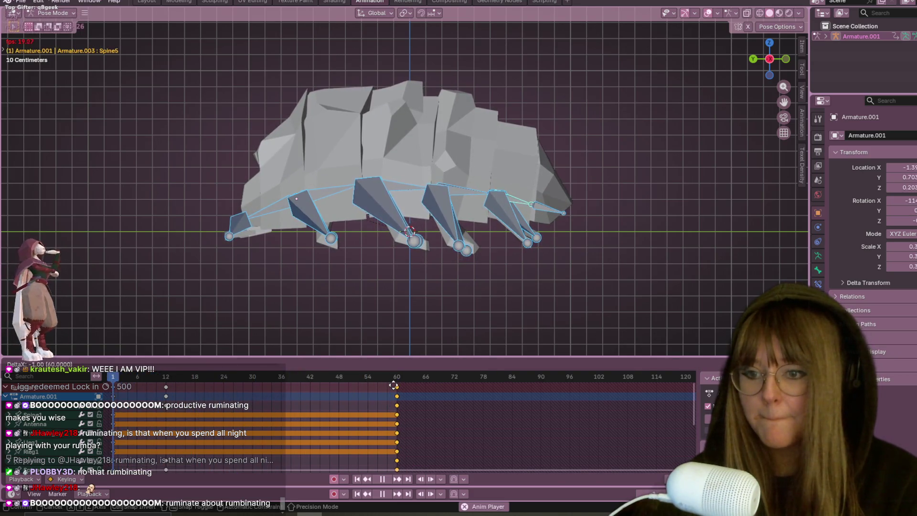
pyautogui.moveTo(166, 386); pyautogui.dragTo(219, 387)
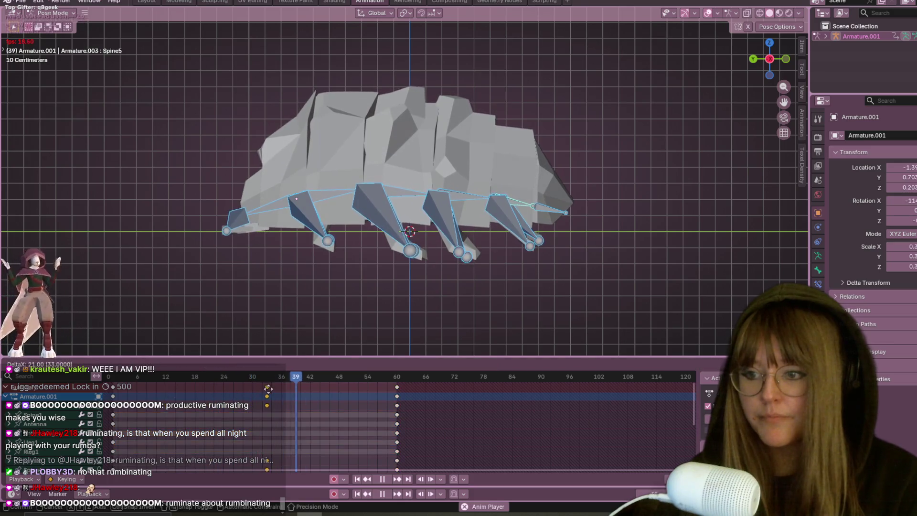
# Stop playback and bring the playhead back to frame 25
pyautogui.moveTo(416, 197)
pyautogui.mouseDown(button='middle')
pyautogui.moveTo(418, 148)
pyautogui.moveTo(471, 164)
pyautogui.moveTo(437, 142)
pyautogui.moveTo(520, 144)
pyautogui.moveTo(558, 185)
pyautogui.moveTo(425, 98)
pyautogui.moveTo(389, 160)
pyautogui.moveTo(444, 208)
pyautogui.moveTo(526, 200)
pyautogui.moveTo(353, 278)
pyautogui.mouseUp(button='middle')
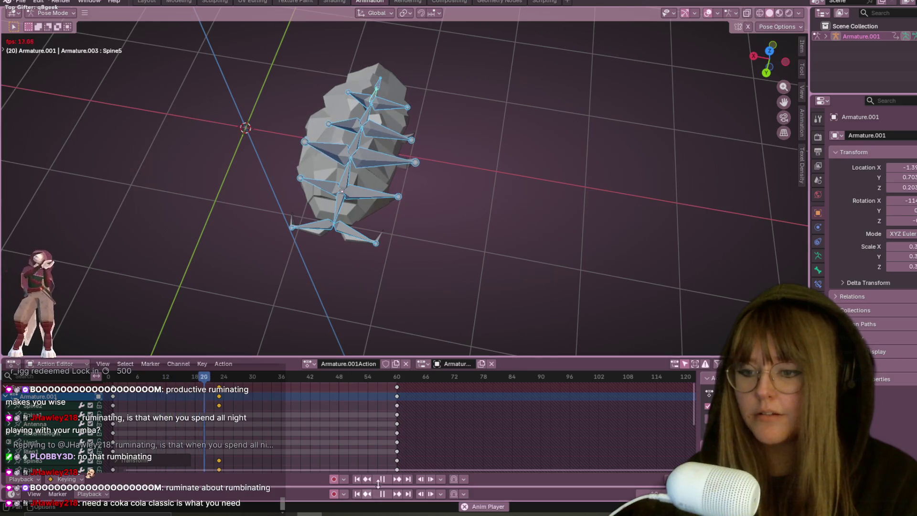
pyautogui.press('space')
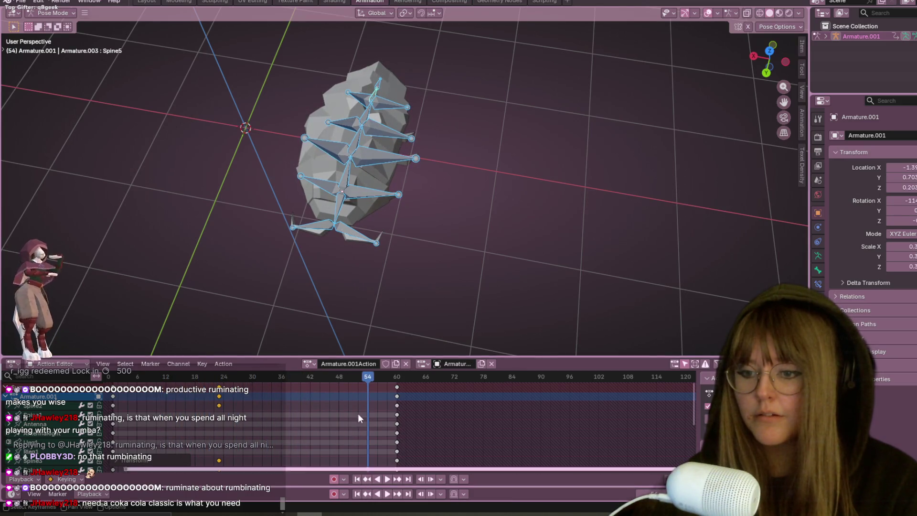
pyautogui.moveTo(332, 374); pyautogui.dragTo(230, 376)
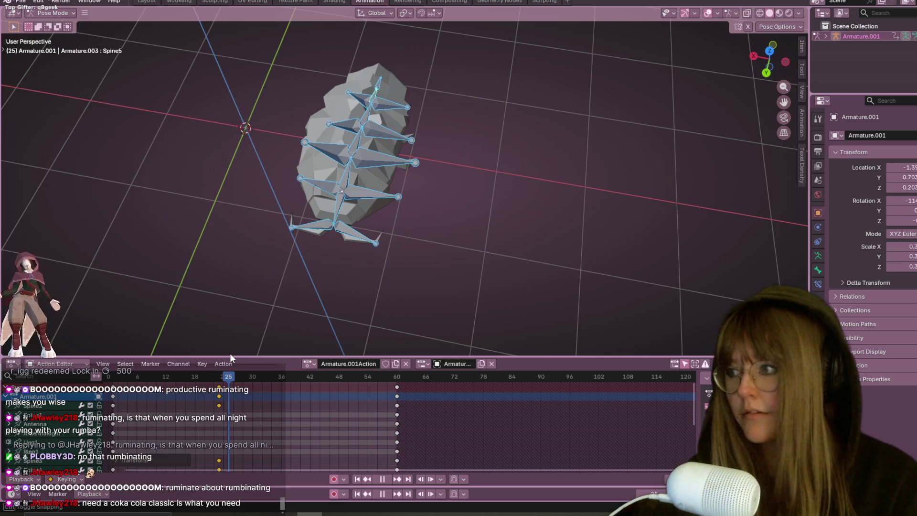
# From top view, rotate the Antenna bone to a new angle at frame 25
pyautogui.click(349, 234)
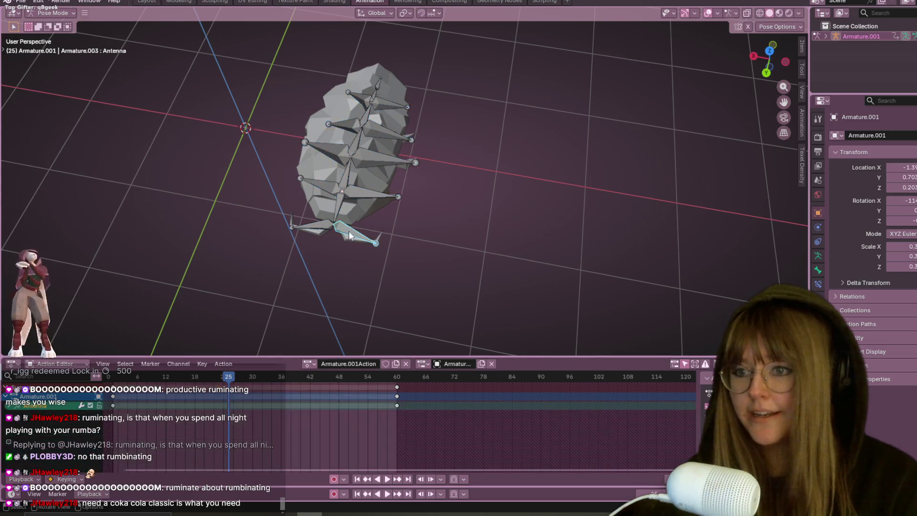
pyautogui.press('KP_7')
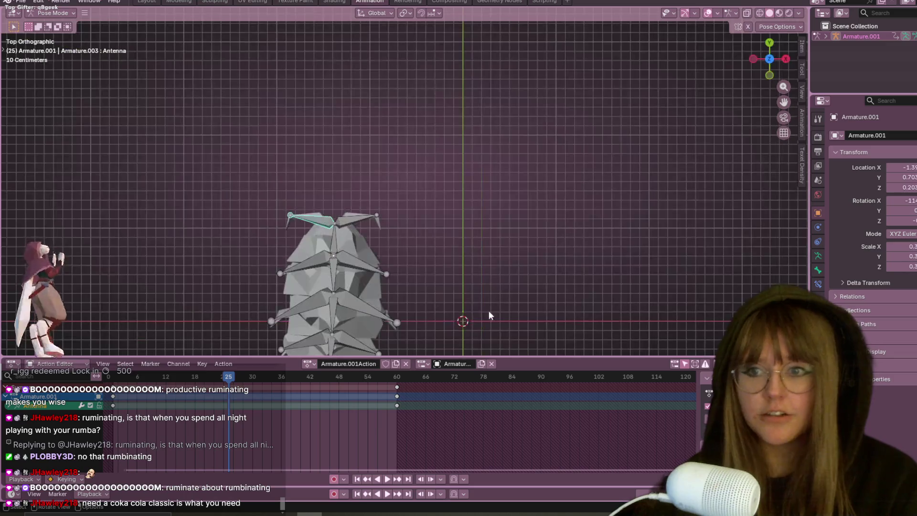
pyautogui.scroll(1, 248, 225)
pyautogui.moveTo(247, 226)
pyautogui.keyDown('shift'); pyautogui.mouseDown(button='middle')
pyautogui.moveTo(331, 231)
pyautogui.moveTo(280, 197)
pyautogui.mouseUp(button='middle'); pyautogui.keyUp('shift')
pyautogui.press('r')
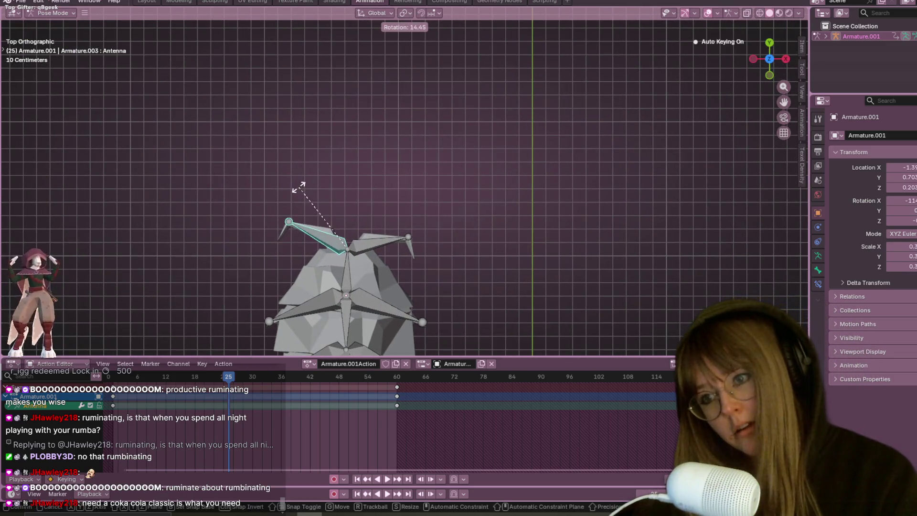
pyautogui.click(297, 187)
# Rotate the AntennaRight bone, keying frame 25, then play the animation and view it from the side
pyautogui.click(393, 245)
pyautogui.press('r')
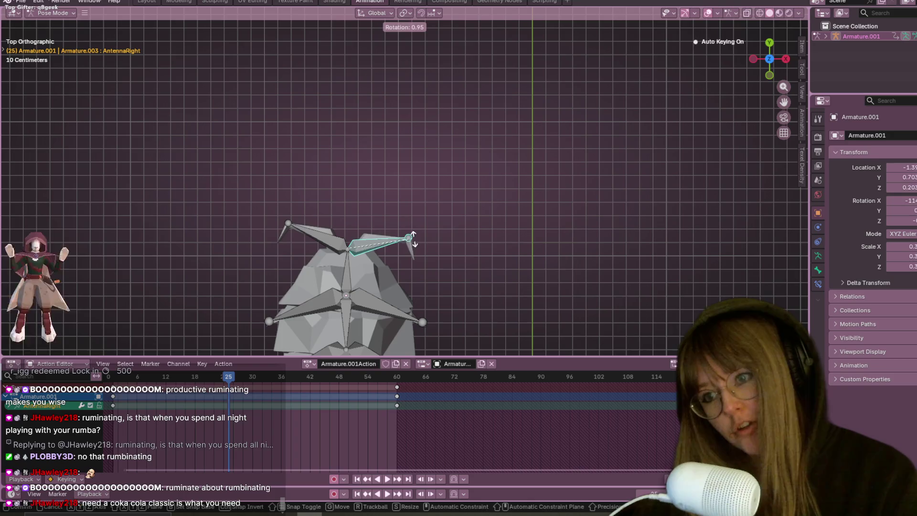
pyautogui.click(419, 229)
pyautogui.press('space')
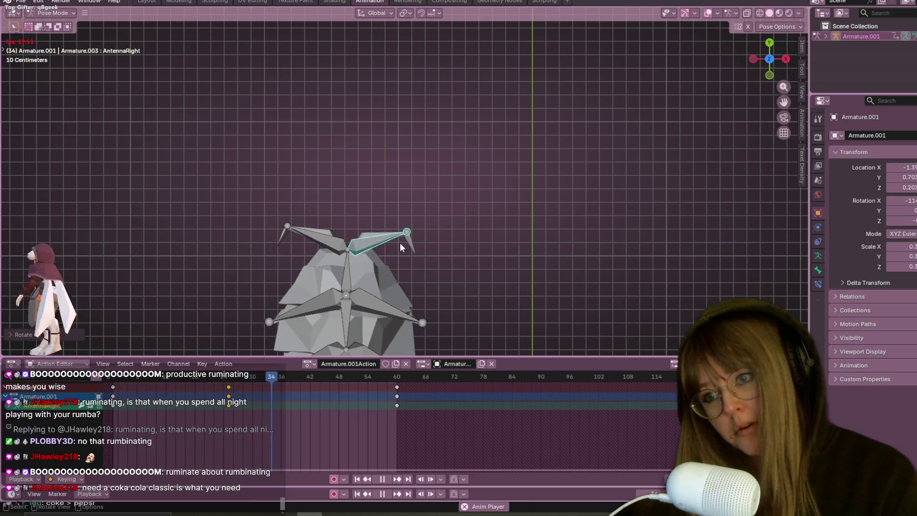
pyautogui.moveTo(409, 269)
pyautogui.mouseDown(button='middle')
pyautogui.moveTo(489, 163)
pyautogui.moveTo(547, 196)
pyautogui.mouseUp(button='middle')
pyautogui.scroll(-4, 565, 199)
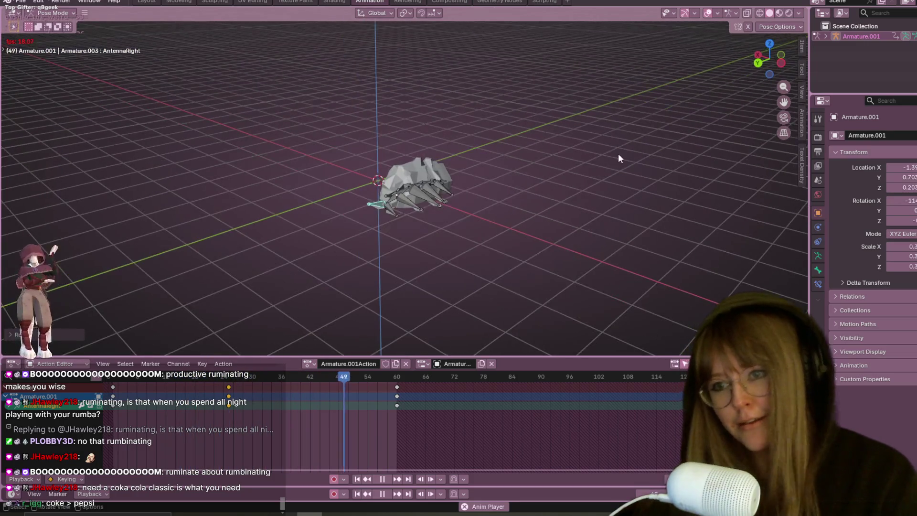
pyautogui.scroll(4, 531, 96)
pyautogui.moveTo(531, 96); pyautogui.dragTo(468, 125, button='middle')
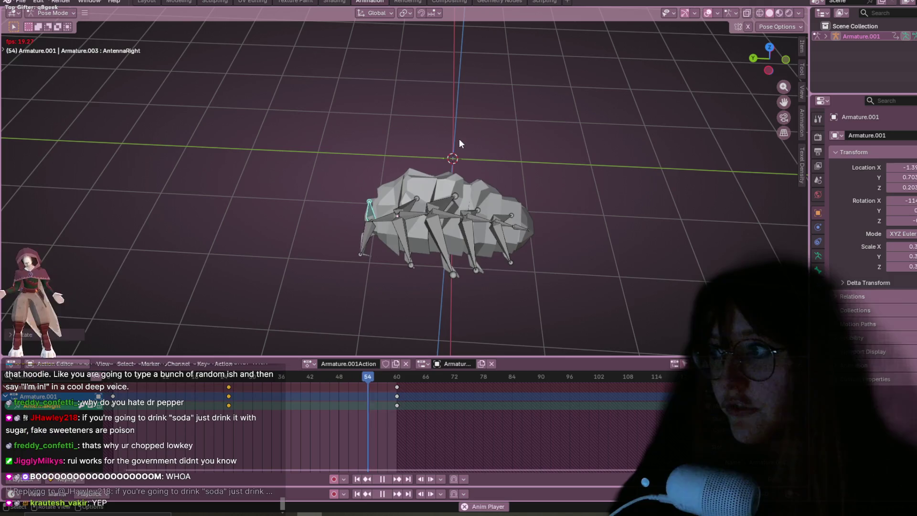
# Look down more steeply on the isopod and stop playback at frame 48
pyautogui.moveTo(475, 184)
pyautogui.mouseDown(button='middle')
pyautogui.moveTo(498, 194)
pyautogui.moveTo(455, 107)
pyautogui.moveTo(471, 139)
pyautogui.mouseUp(button='middle')
pyautogui.scroll(3, 454, 107)
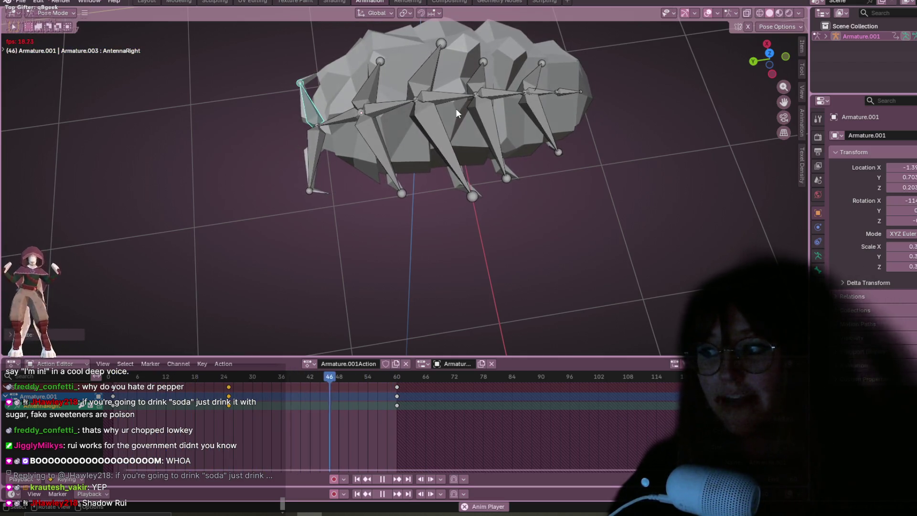
pyautogui.press('space')
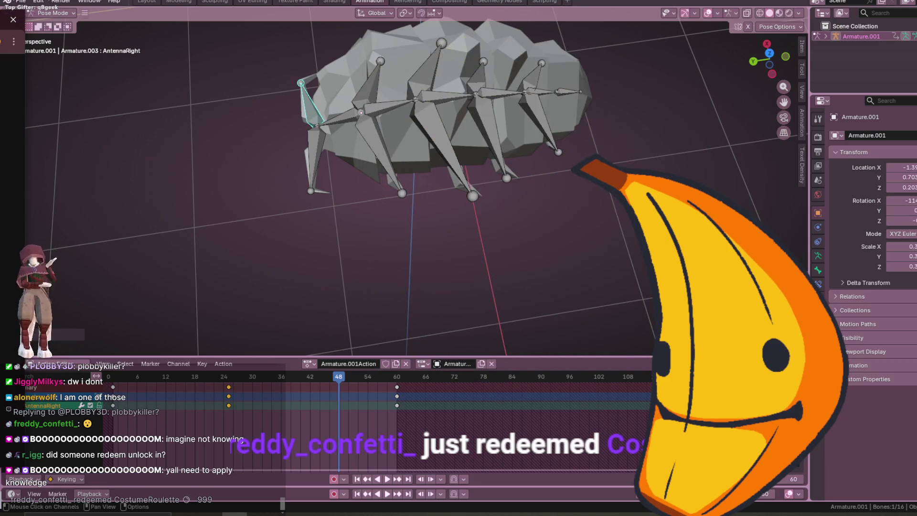
# Spin the ruipana wheel, switch the avatar to the winning Pikapana costume, and return to Blender
pyautogui.hotkey('alt', 'Tab')
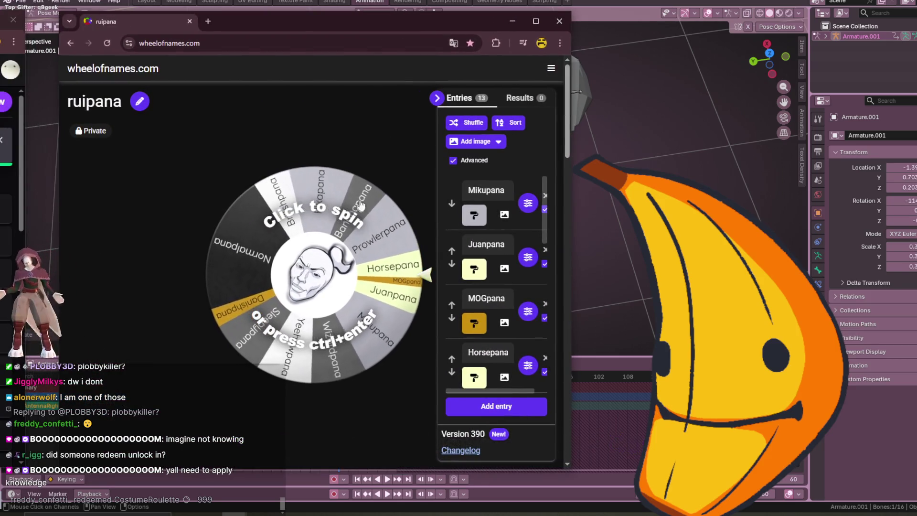
pyautogui.hotkey('ctrl', 'Return')
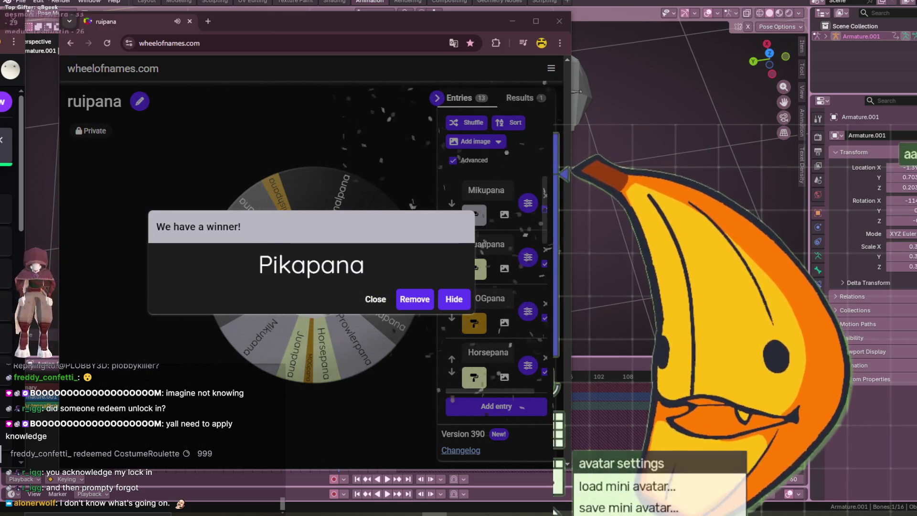
pyautogui.click(623, 487)
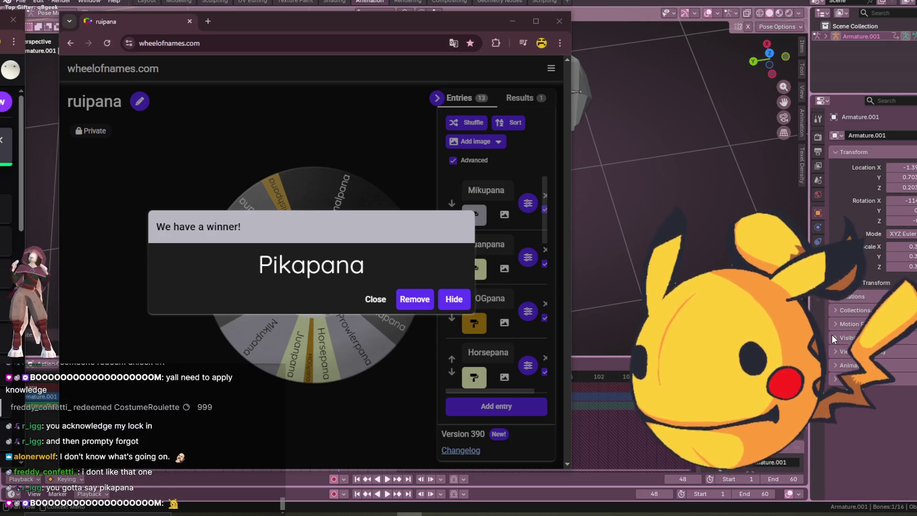
pyautogui.hotkey('alt', 'Tab')
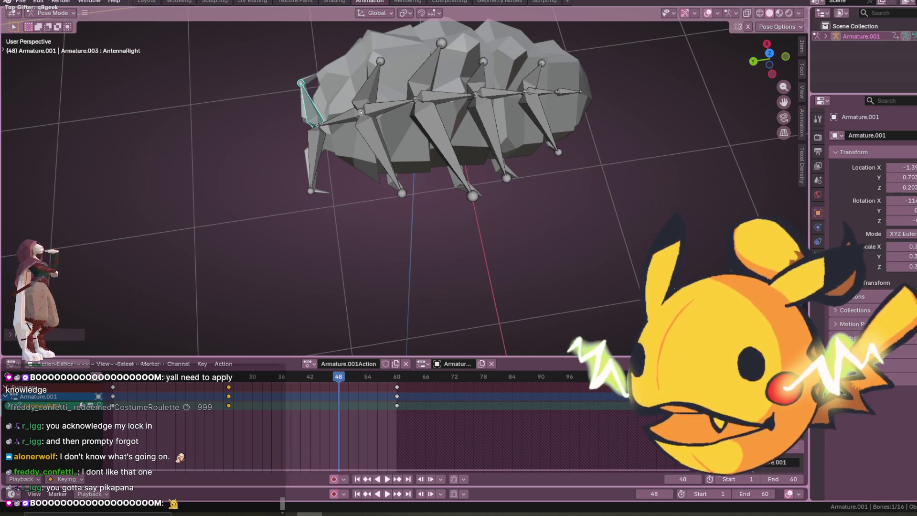
pyautogui.hotkey('alt', 'Tab')
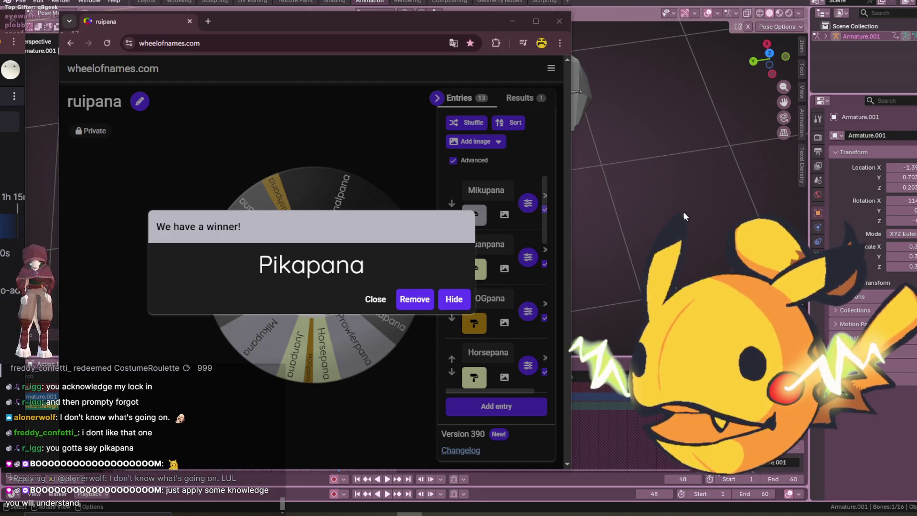
pyautogui.click(678, 201)
pyautogui.moveTo(640, 196)
pyautogui.mouseDown(button='middle')
pyautogui.moveTo(531, 299)
pyautogui.moveTo(497, 260)
pyautogui.moveTo(497, 213)
pyautogui.moveTo(500, 220)
pyautogui.mouseUp(button='middle')
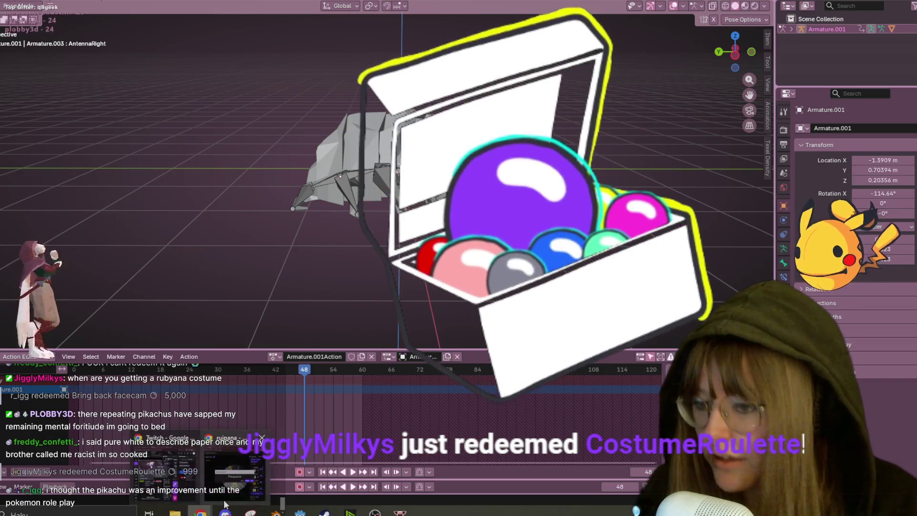
# Close the old winner dialog, spin the ruipana wheel again, and return to Blender
pyautogui.hotkey('alt', 'Tab')
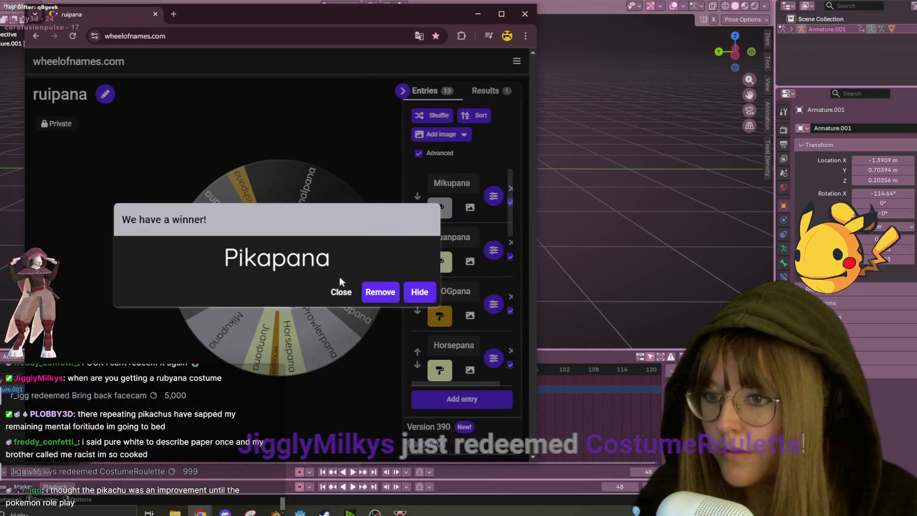
pyautogui.click(340, 292)
pyautogui.click(328, 295)
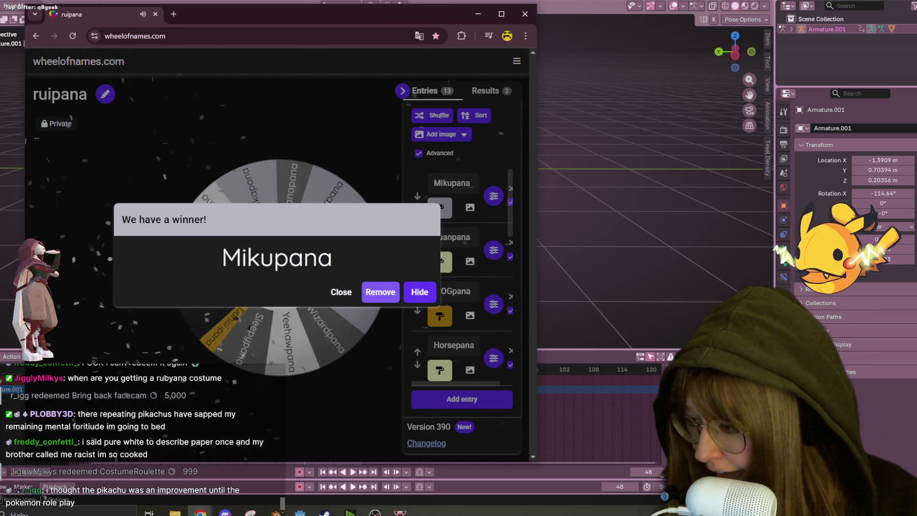
pyautogui.hotkey('alt', 'Tab')
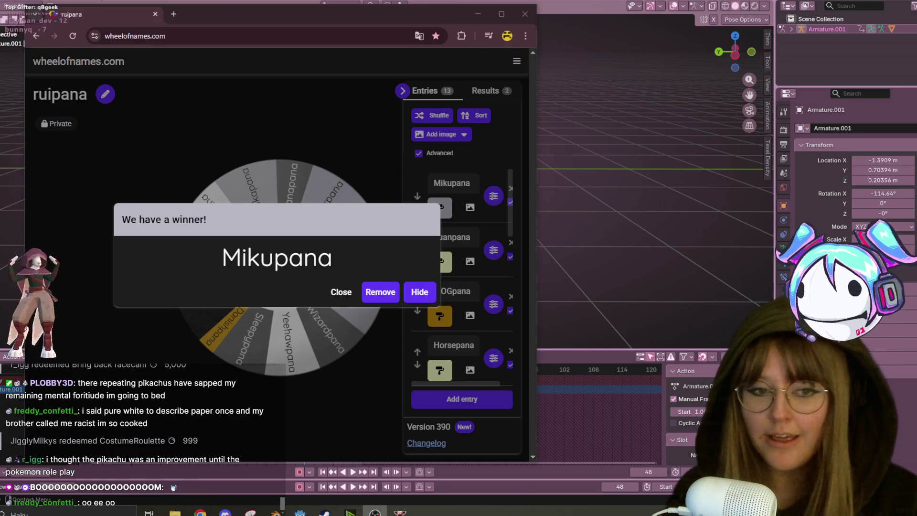
pyautogui.click(65, 480)
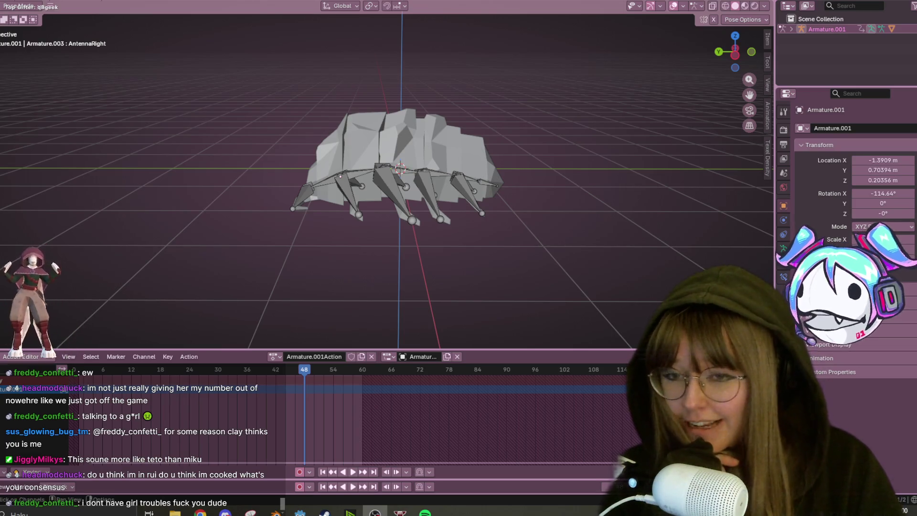
pyautogui.moveTo(246, 93)
pyautogui.mouseDown(button='middle')
pyautogui.moveTo(260, 81)
pyautogui.moveTo(428, 104)
pyautogui.moveTo(422, 145)
pyautogui.moveTo(461, 185)
pyautogui.moveTo(571, 164)
pyautogui.moveTo(87, 110)
pyautogui.moveTo(325, 100)
pyautogui.mouseUp(button='middle')
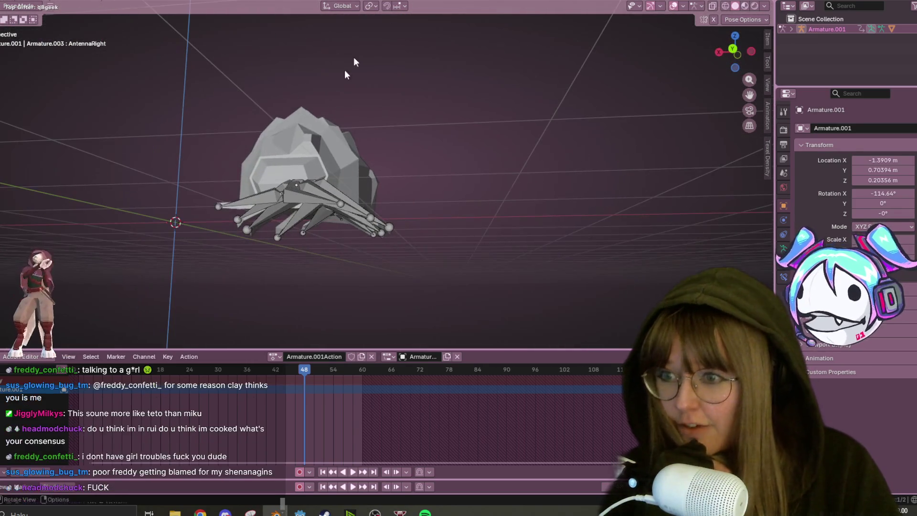
pyautogui.moveTo(396, 154)
pyautogui.mouseDown(button='middle')
pyautogui.moveTo(715, 102)
pyautogui.moveTo(454, 112)
pyautogui.mouseUp(button='middle')
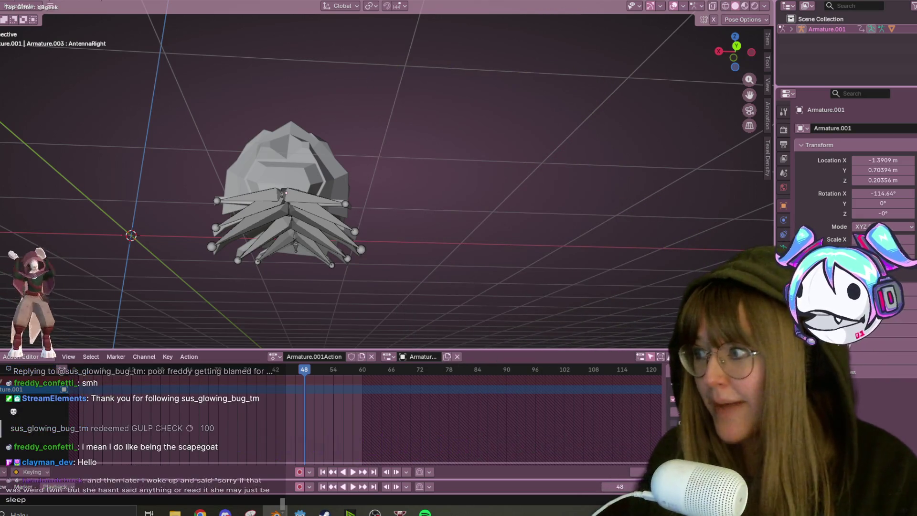
pyautogui.hotkey('alt', 'Tab')
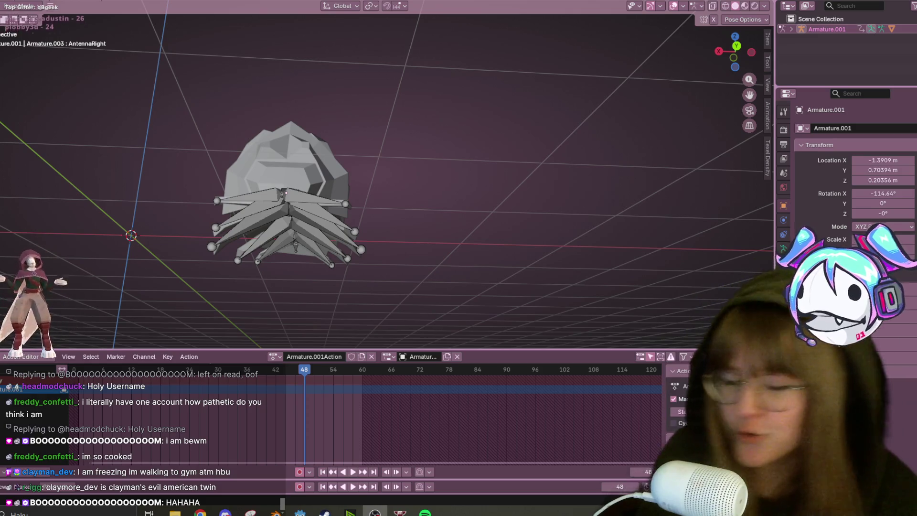
# Orbit to a side-on view of the isopod and start its animation playback
pyautogui.moveTo(708, 165)
pyautogui.mouseDown(button='middle')
pyautogui.moveTo(621, 206)
pyautogui.moveTo(532, 265)
pyautogui.moveTo(540, 223)
pyautogui.mouseUp(button='middle')
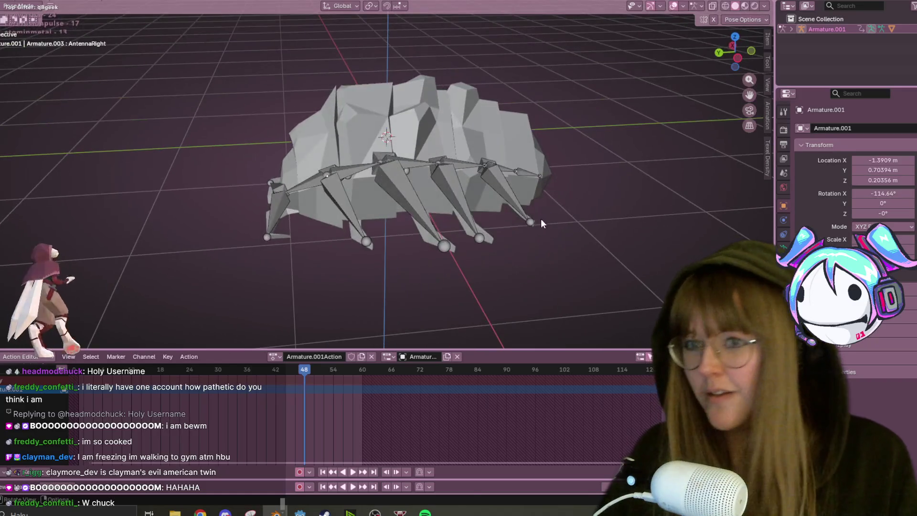
pyautogui.press('space')
pyautogui.scroll(-3, 520, 170)
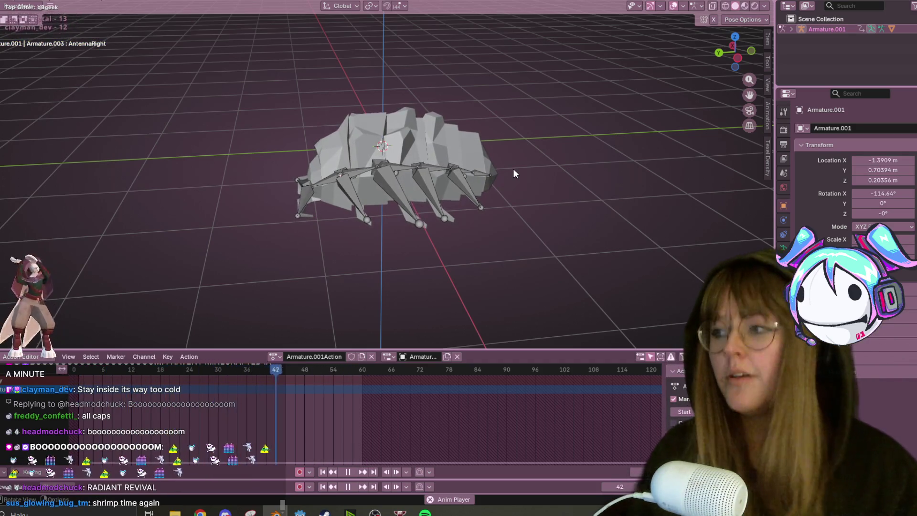
pyautogui.scroll(2, 458, 138)
pyautogui.moveTo(471, 153)
pyautogui.mouseDown(button='middle')
pyautogui.moveTo(623, 140)
pyautogui.moveTo(527, 143)
pyautogui.moveTo(575, 156)
pyautogui.moveTo(548, 199)
pyautogui.moveTo(477, 190)
pyautogui.mouseUp(button='middle')
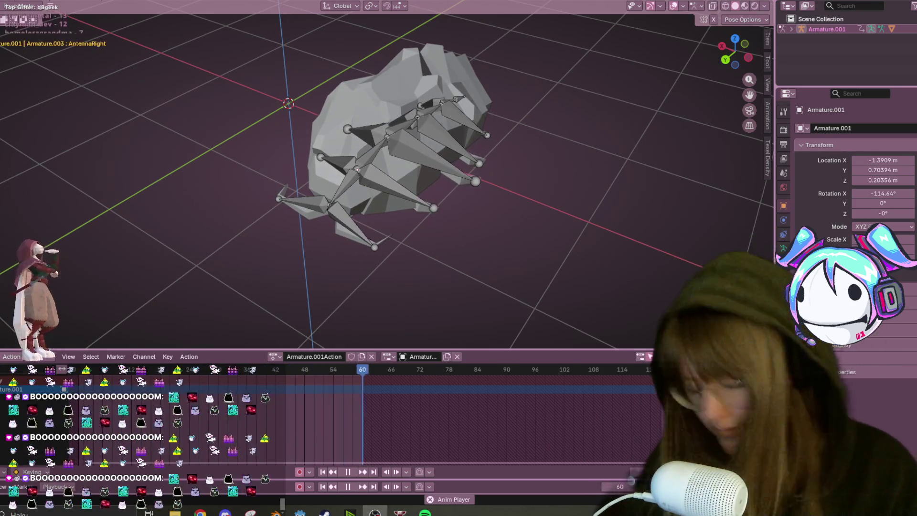
pyautogui.moveTo(511, 184)
pyautogui.mouseDown(button='middle')
pyautogui.moveTo(457, 150)
pyautogui.moveTo(559, 145)
pyautogui.moveTo(368, 76)
pyautogui.moveTo(458, 138)
pyautogui.moveTo(565, 164)
pyautogui.moveTo(596, 131)
pyautogui.moveTo(567, 114)
pyautogui.moveTo(514, 119)
pyautogui.moveTo(538, 173)
pyautogui.mouseUp(button='middle')
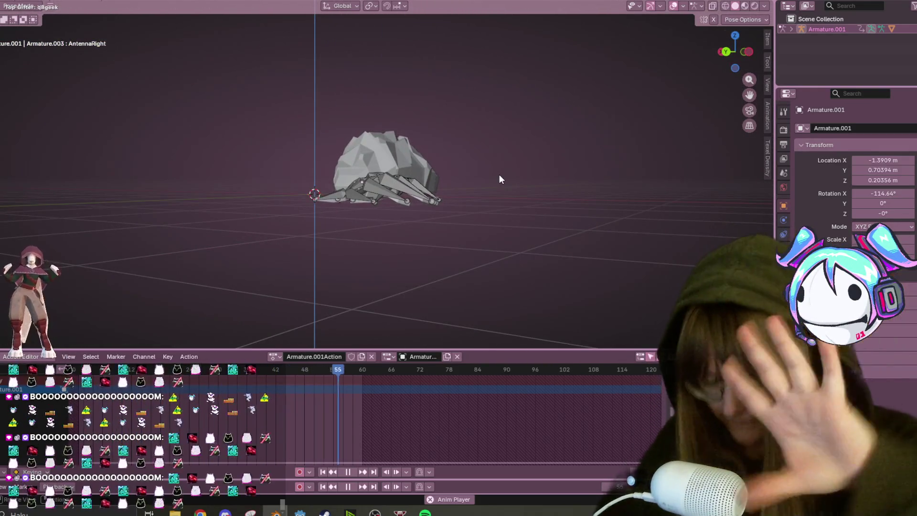
pyautogui.moveTo(299, 253)
pyautogui.mouseDown(button='middle')
pyautogui.moveTo(412, 145)
pyautogui.moveTo(454, 185)
pyautogui.moveTo(535, 182)
pyautogui.mouseUp(button='middle')
pyautogui.scroll(3, 535, 183)
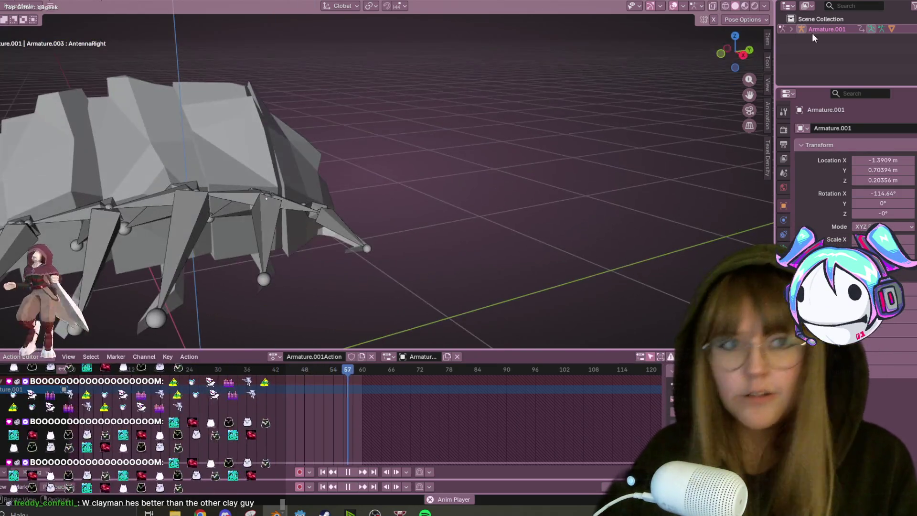
pyautogui.moveTo(478, 162)
pyautogui.mouseDown(button='middle')
pyautogui.moveTo(425, 205)
pyautogui.moveTo(528, 172)
pyautogui.moveTo(502, 135)
pyautogui.moveTo(383, 186)
pyautogui.moveTo(420, 138)
pyautogui.moveTo(547, 195)
pyautogui.moveTo(499, 219)
pyautogui.moveTo(453, 180)
pyautogui.moveTo(293, 209)
pyautogui.mouseUp(button='middle')
pyautogui.scroll(2, 528, 173)
pyautogui.moveTo(354, 233)
pyautogui.mouseDown(button='middle')
pyautogui.moveTo(436, 153)
pyautogui.moveTo(410, 256)
pyautogui.moveTo(362, 230)
pyautogui.mouseUp(button='middle')
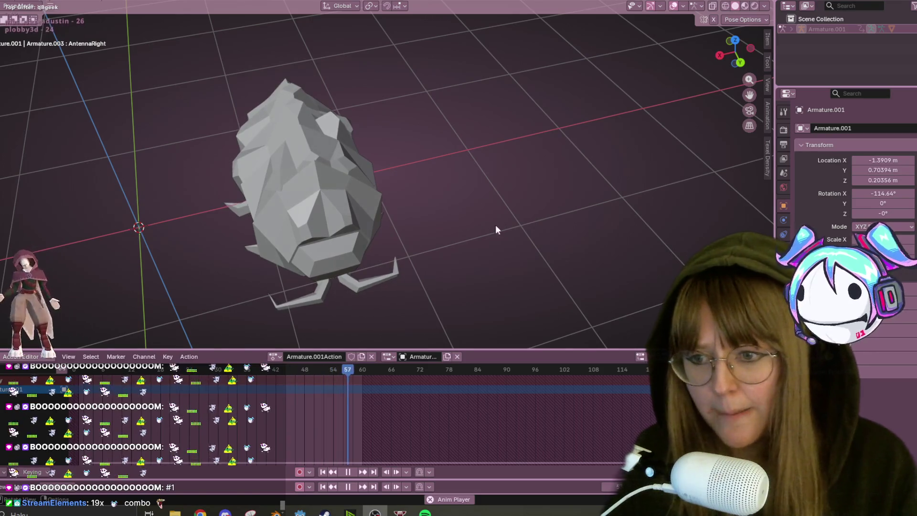
# Orbit low and close around the walking isopod, then stop playback at frame 56
pyautogui.hotkey('ctrl', ']')
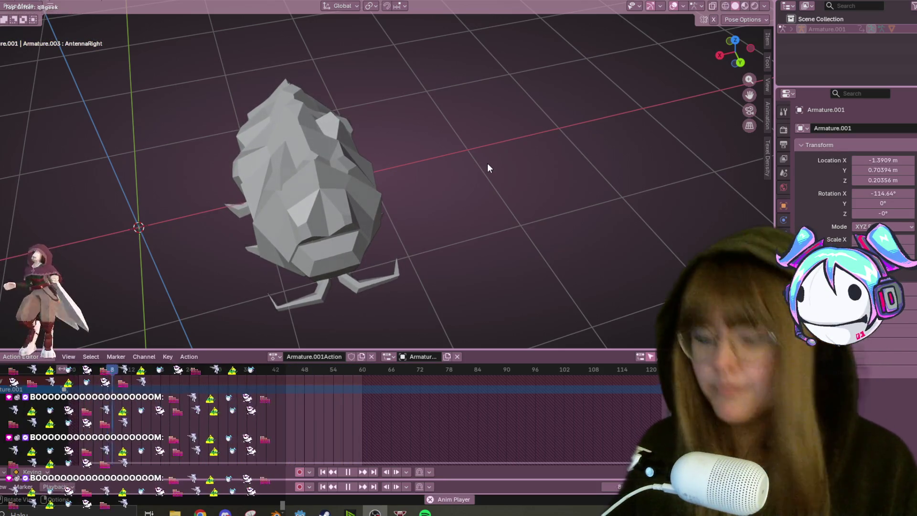
pyautogui.moveTo(200, 512)
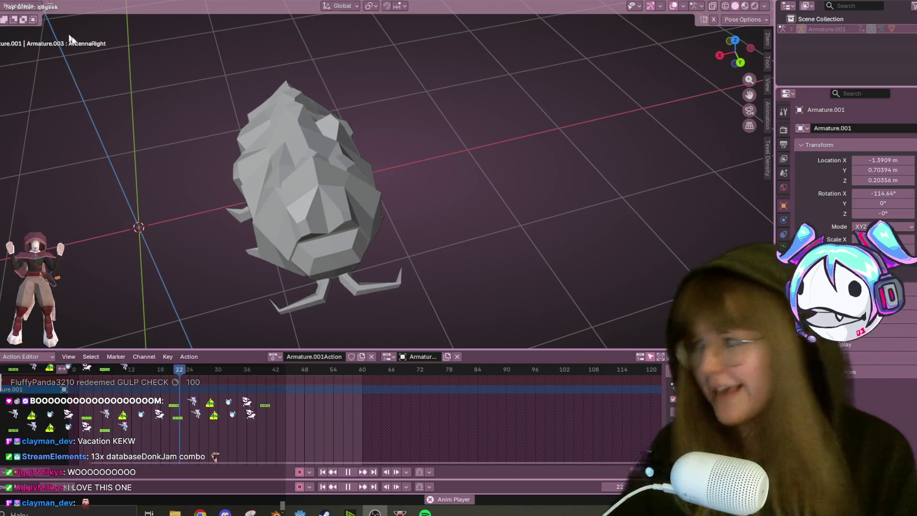
pyautogui.scroll(4, 389, 167)
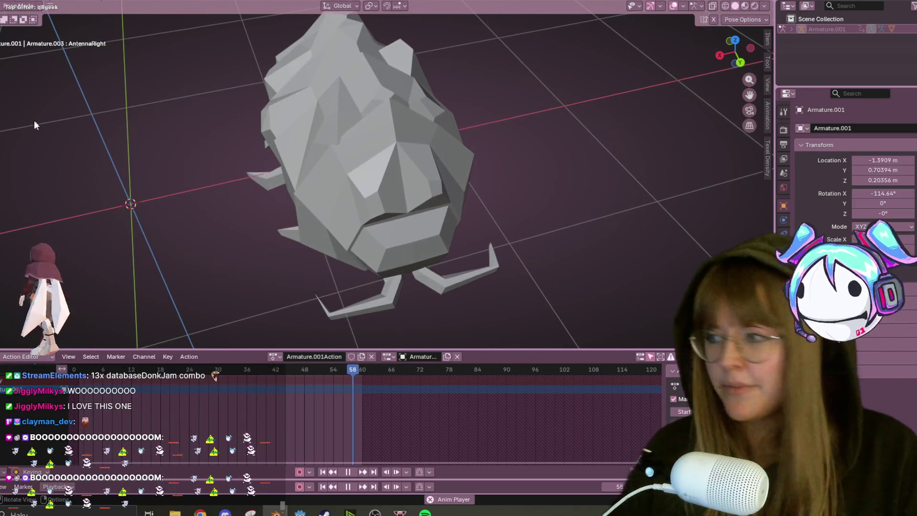
pyautogui.moveTo(380, 234)
pyautogui.mouseDown(button='middle')
pyautogui.moveTo(601, 135)
pyautogui.moveTo(704, 135)
pyautogui.moveTo(330, 202)
pyautogui.moveTo(571, 164)
pyautogui.moveTo(449, 307)
pyautogui.mouseUp(button='middle')
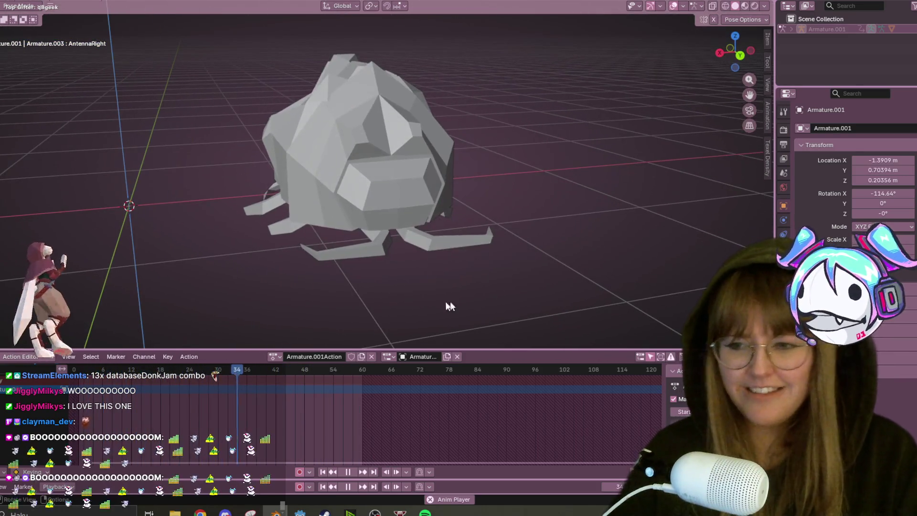
pyautogui.click(349, 473)
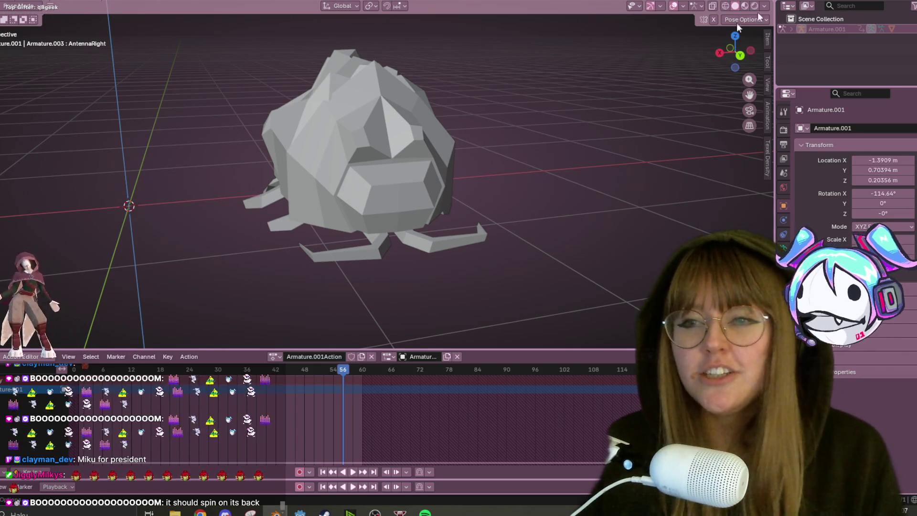
# Orbit to view the paused isopod from behind and above, with its legs toward the viewer
pyautogui.moveTo(632, 72); pyautogui.dragTo(423, 371, button='middle')
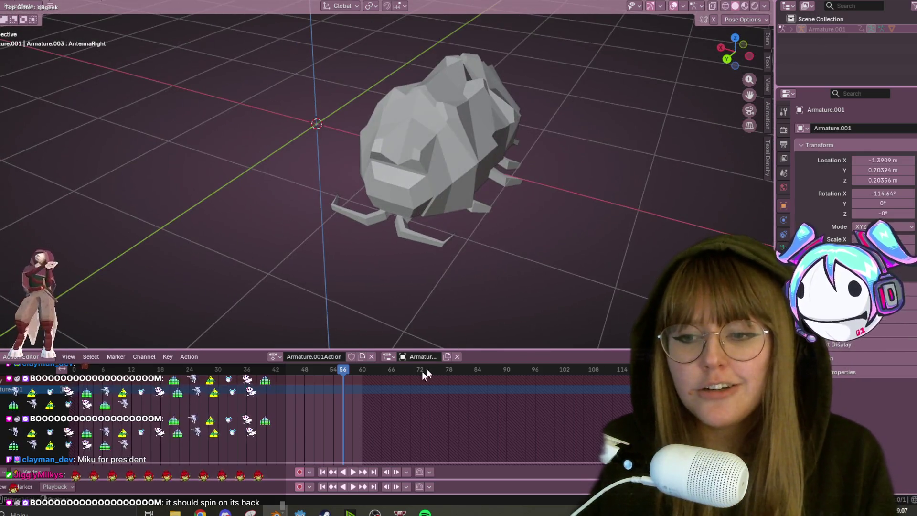
# Duplicate the current walk action into a new copy
pyautogui.click(361, 355)
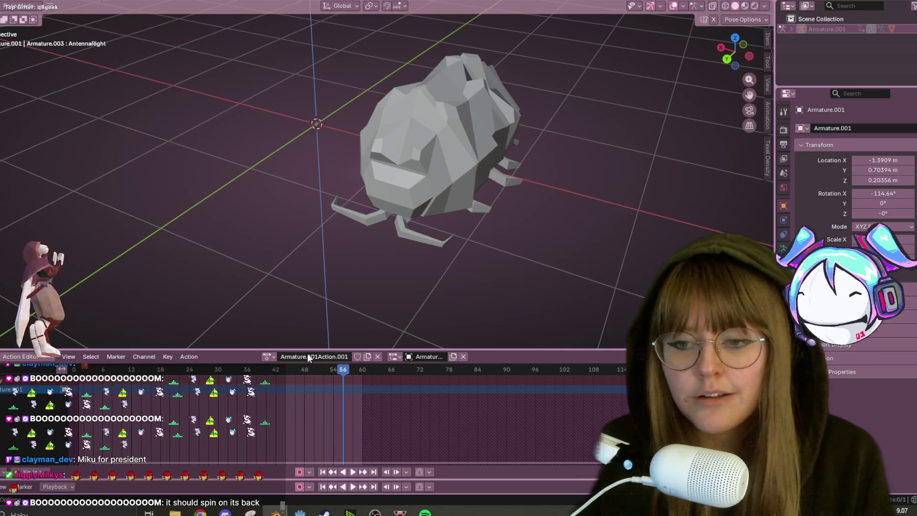
pyautogui.click(267, 355)
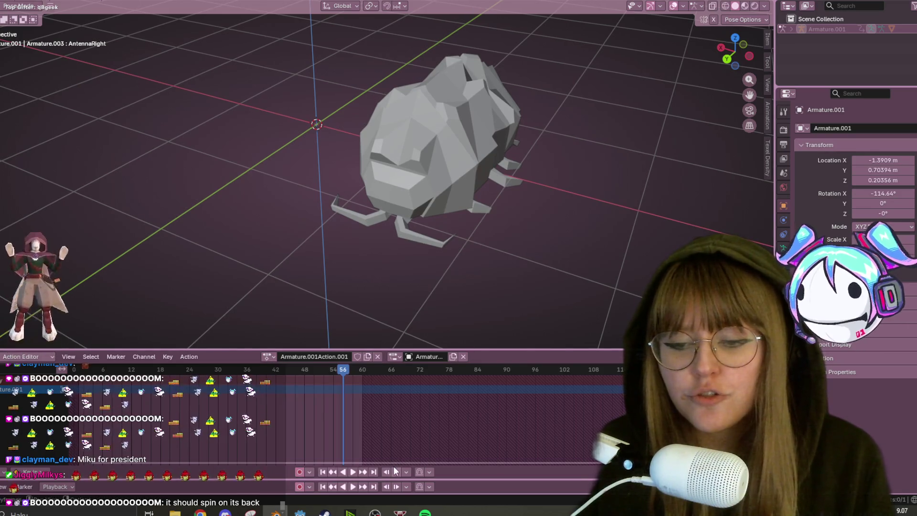
pyautogui.moveTo(488, 137); pyautogui.dragTo(450, 131, button='middle')
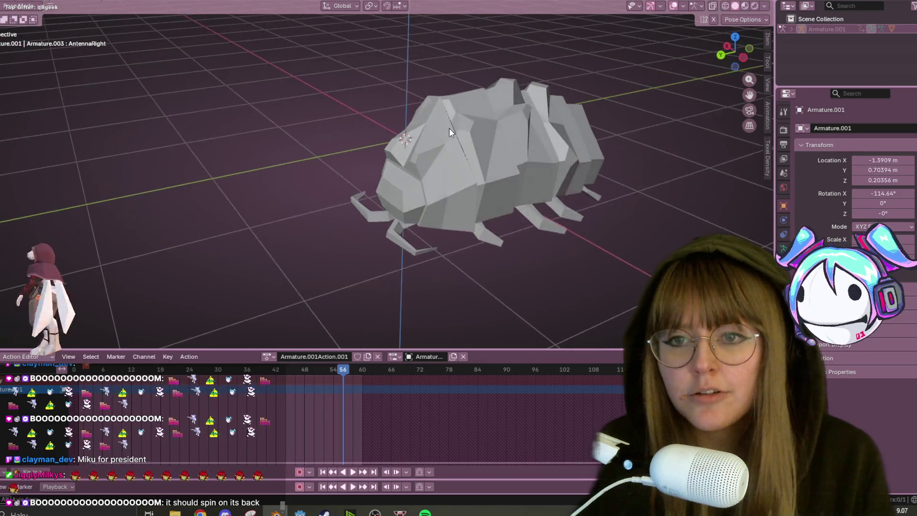
pyautogui.scroll(-2, 459, 124)
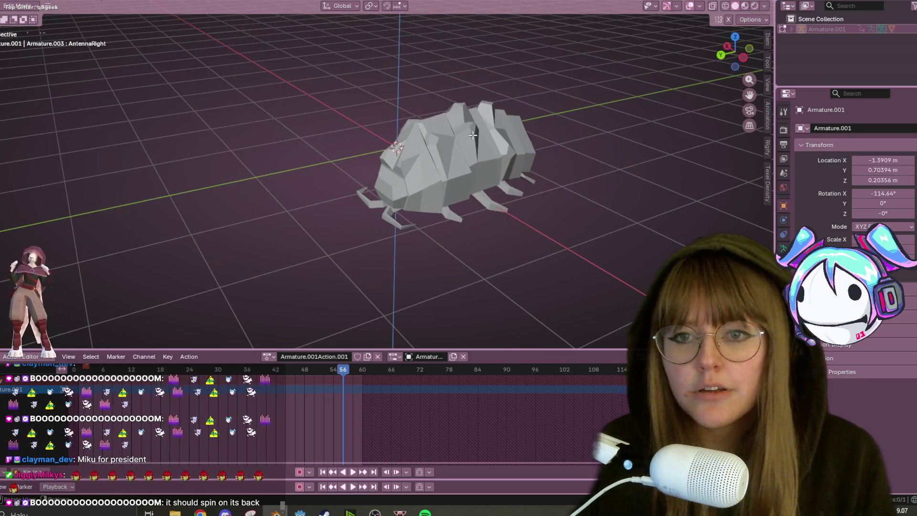
# Unhide the armature bones, select the Lleg3 bone, and play back the walk animation
pyautogui.hotkey('alt', 'h')
pyautogui.click(488, 175)
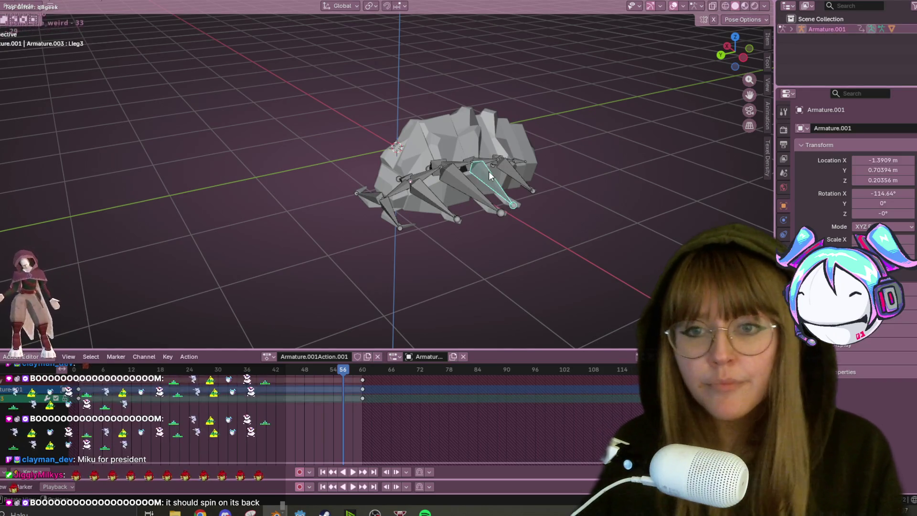
pyautogui.keyDown('shift'); pyautogui.moveTo(514, 102); pyautogui.dragTo(470, 103, button='middle'); pyautogui.keyUp('shift')
pyautogui.press('space')
pyautogui.moveTo(342, 370); pyautogui.dragTo(221, 371)
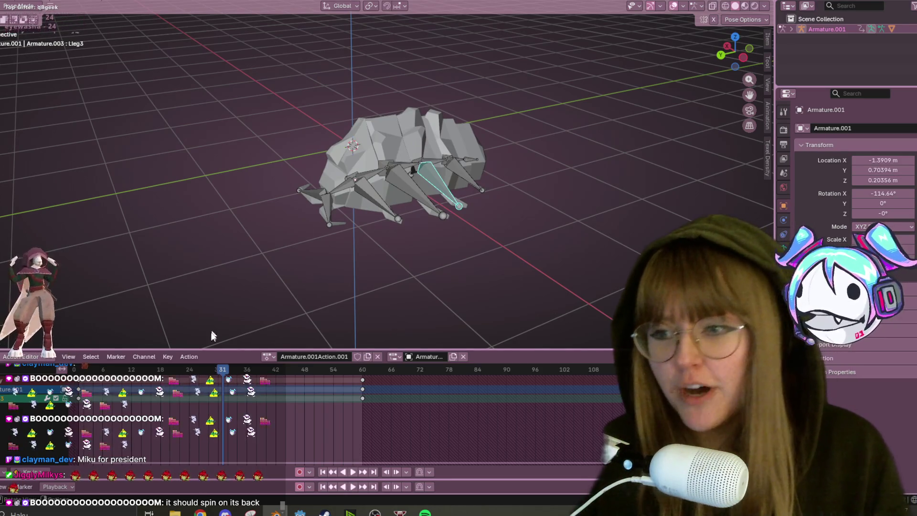
pyautogui.click(91, 371)
pyautogui.press('space')
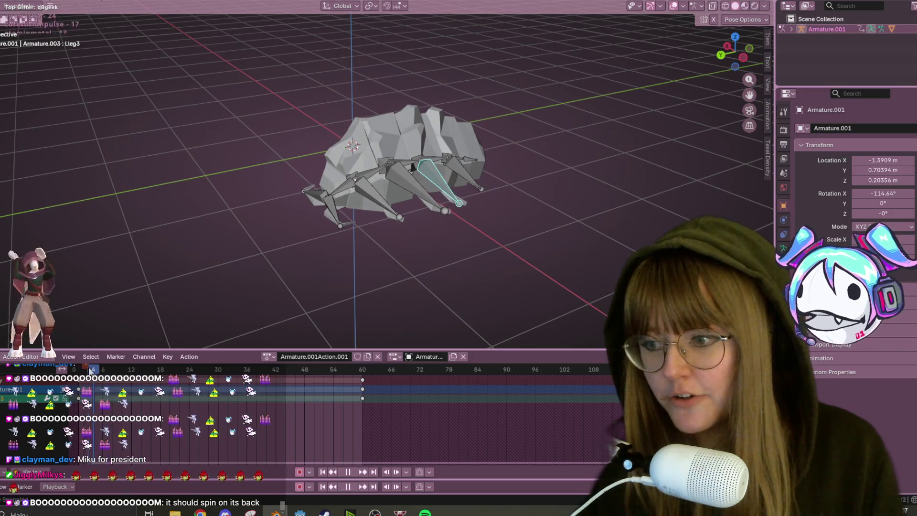
pyautogui.press('space')
# Switch to a straight side view of the isopod and recentre it
pyautogui.moveTo(479, 228); pyautogui.dragTo(778, 69, button='middle')
pyautogui.click(736, 42)
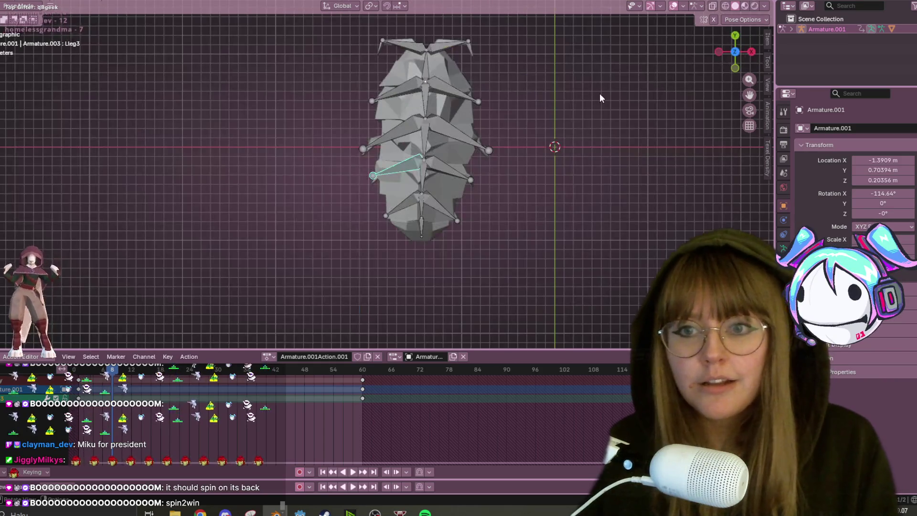
pyautogui.click(734, 53)
pyautogui.click(734, 54)
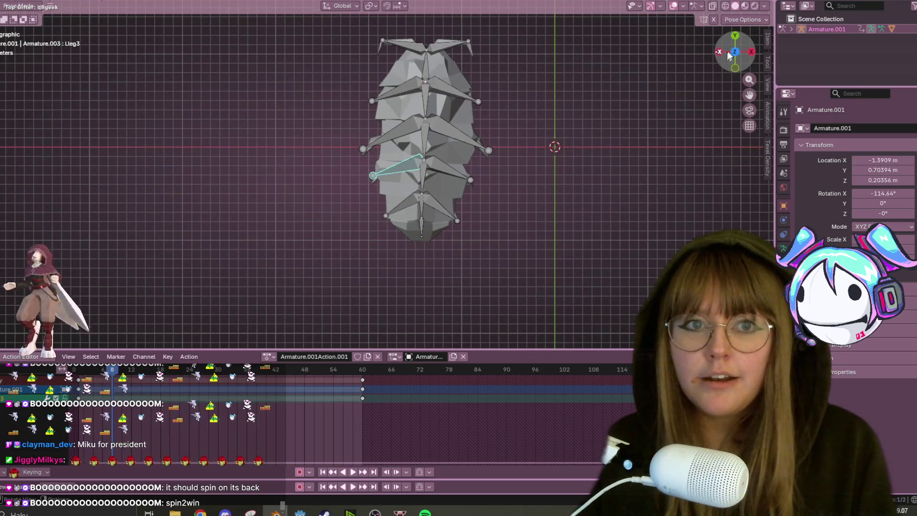
pyautogui.click(751, 51)
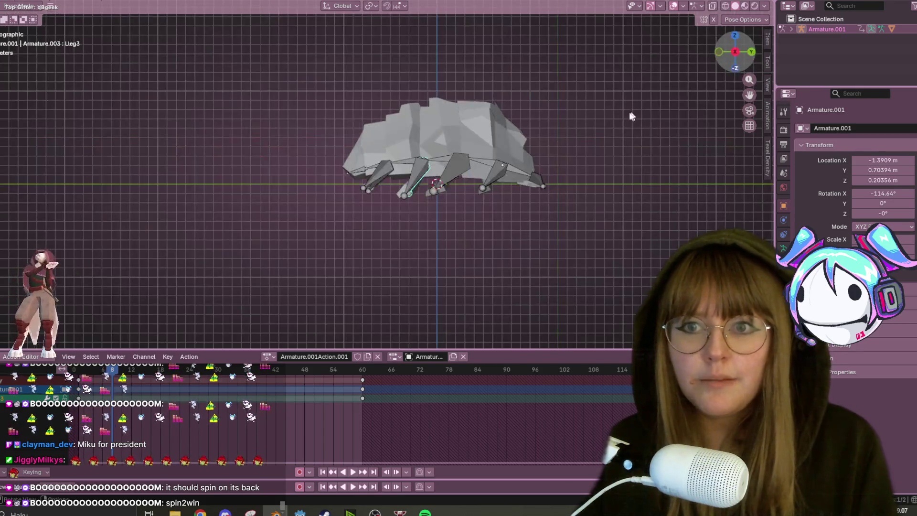
pyautogui.keyDown('shift'); pyautogui.moveTo(573, 143); pyautogui.dragTo(545, 149, button='middle'); pyautogui.keyUp('shift')
# Select all bones and every keyframe in the action, then delete the keys
pyautogui.press('a')
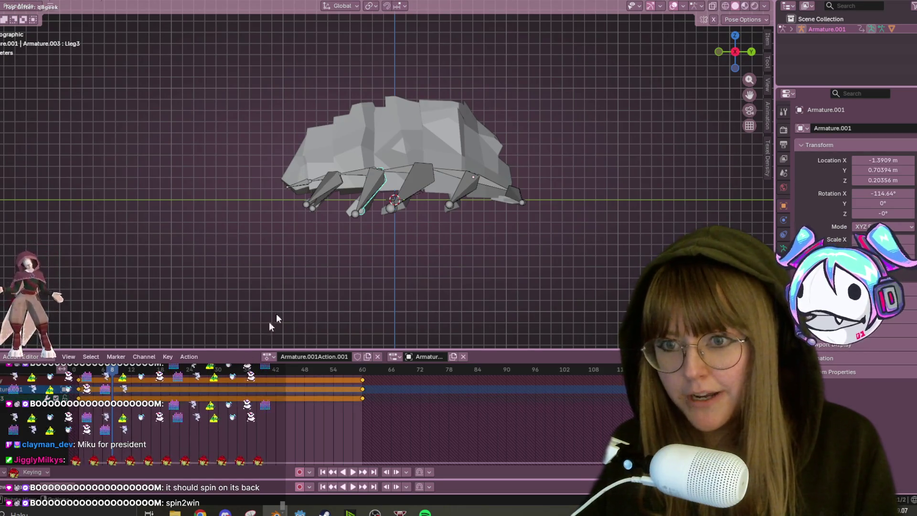
pyautogui.hotkey('alt', 'a')
pyautogui.press('a')
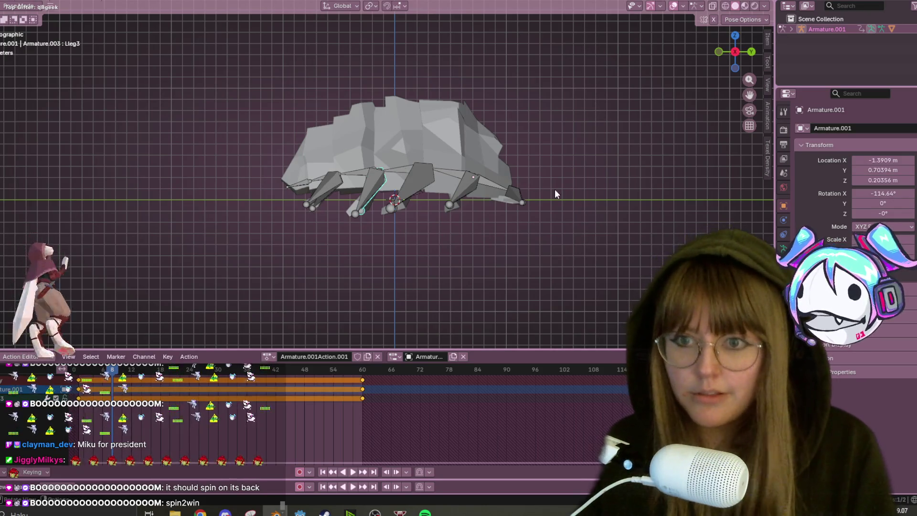
pyautogui.press('a')
pyautogui.press('a')
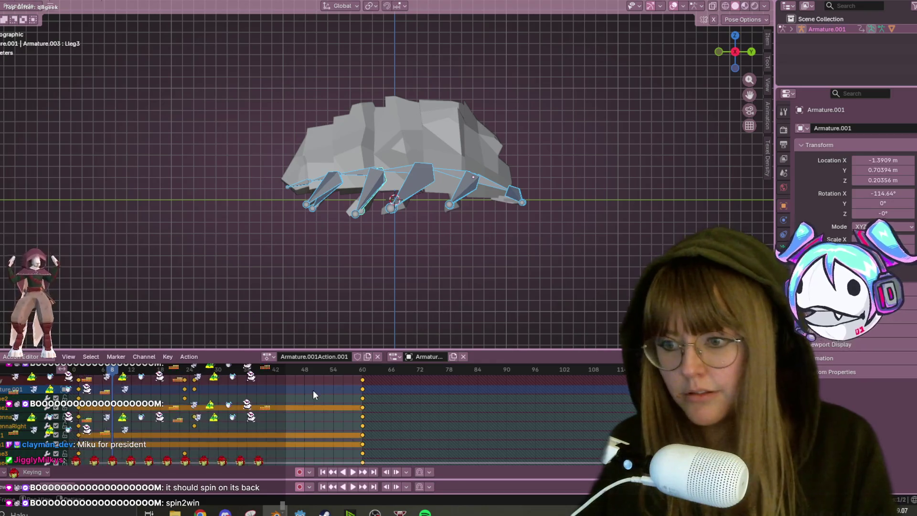
pyautogui.press('Delete')
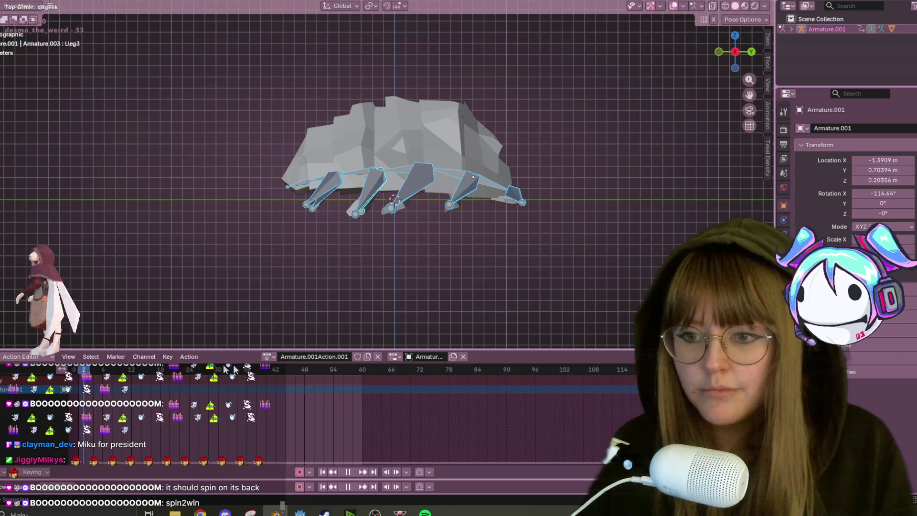
# Rename the action to DANCE and reframe the rig
pyautogui.press('space')
pyautogui.doubleClick(328, 357)
pyautogui.write('NCE')
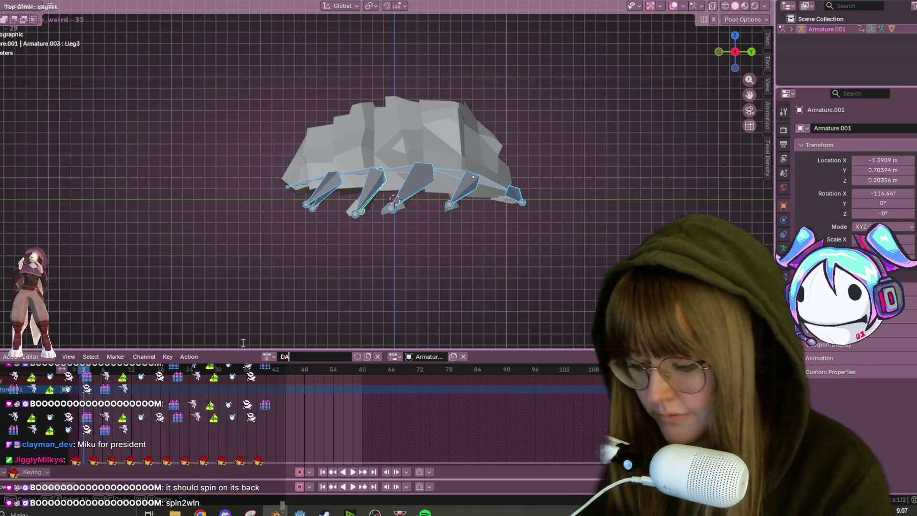
pyautogui.press('Return')
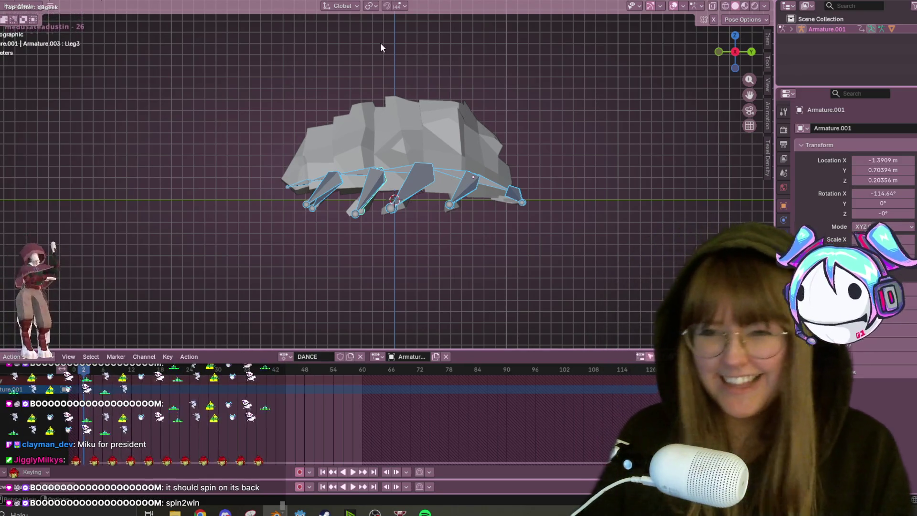
pyautogui.scroll(-1, 531, 30)
pyautogui.scroll(-1, 435, 244)
pyautogui.moveTo(434, 244)
pyautogui.keyDown('shift'); pyautogui.mouseDown(button='middle')
pyautogui.moveTo(371, 306)
pyautogui.moveTo(400, 281)
pyautogui.mouseUp(button='middle'); pyautogui.keyUp('shift')
# Rotate the whole rig about 185° onto its back and raise it up
pyautogui.press('r')
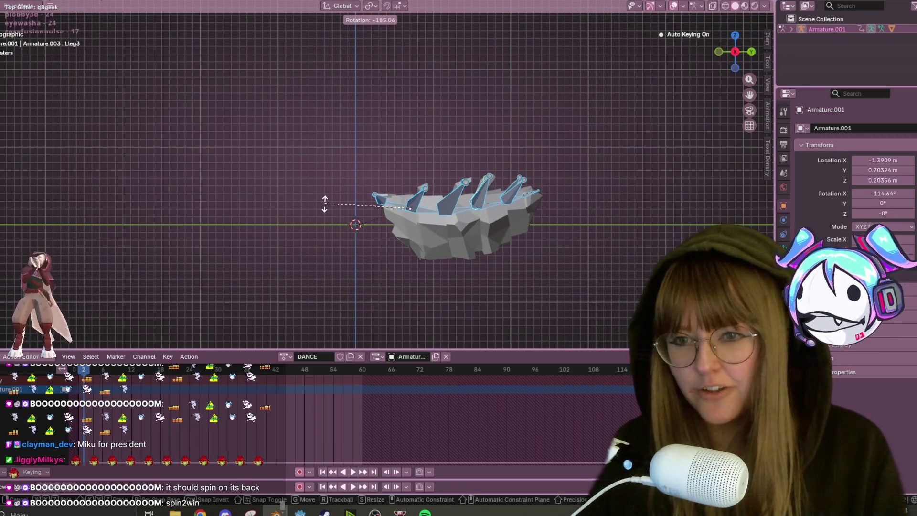
pyautogui.click(327, 198)
pyautogui.press('g')
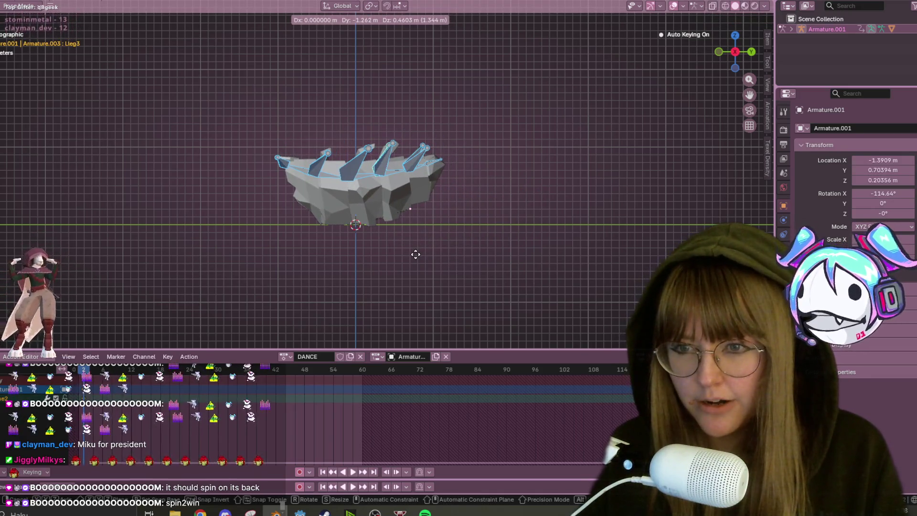
pyautogui.click(417, 256)
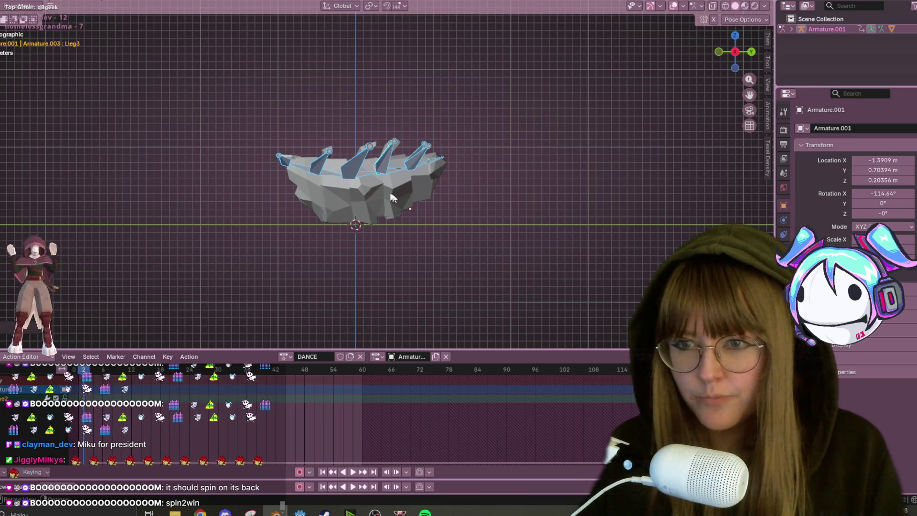
# Rotate Spine1 to lift the front end and reposition Spine2 to bend the body
pyautogui.click(299, 167)
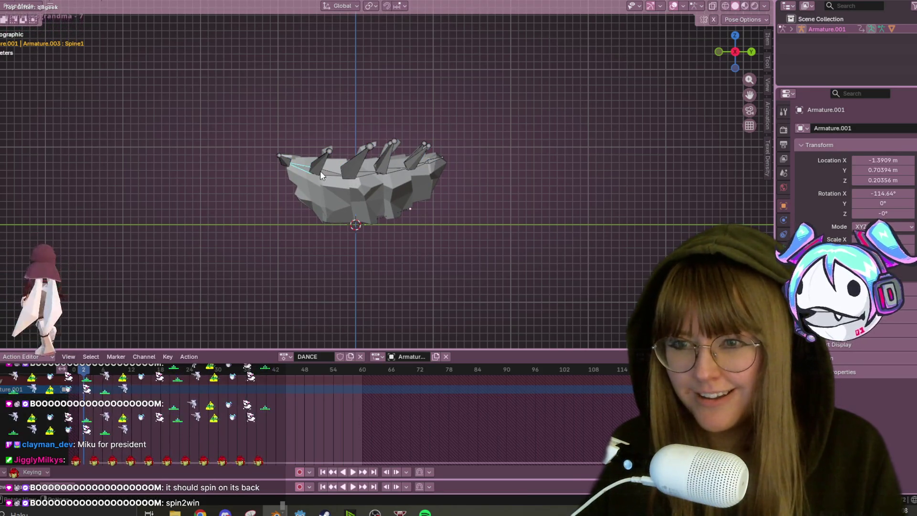
pyautogui.press('r')
pyautogui.click(350, 188)
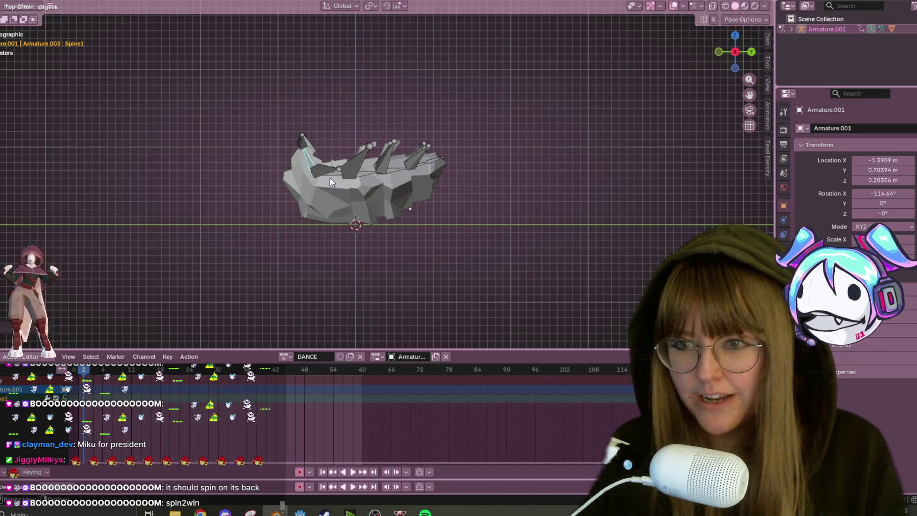
pyautogui.click(328, 173)
pyautogui.press('r')
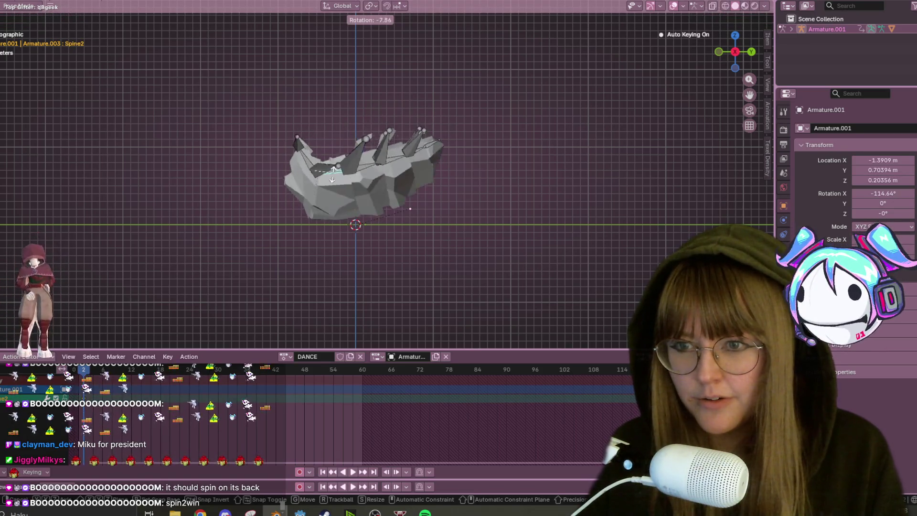
pyautogui.press('g')
pyautogui.click(378, 191)
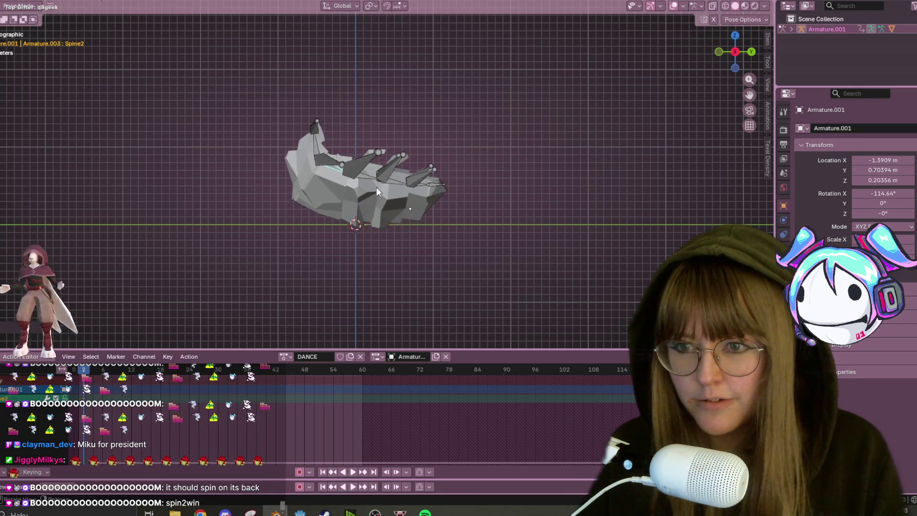
# Rotate Spine4 to curl the back end up, then move Spine2 to deepen the curl
pyautogui.click(378, 168)
pyautogui.press('r')
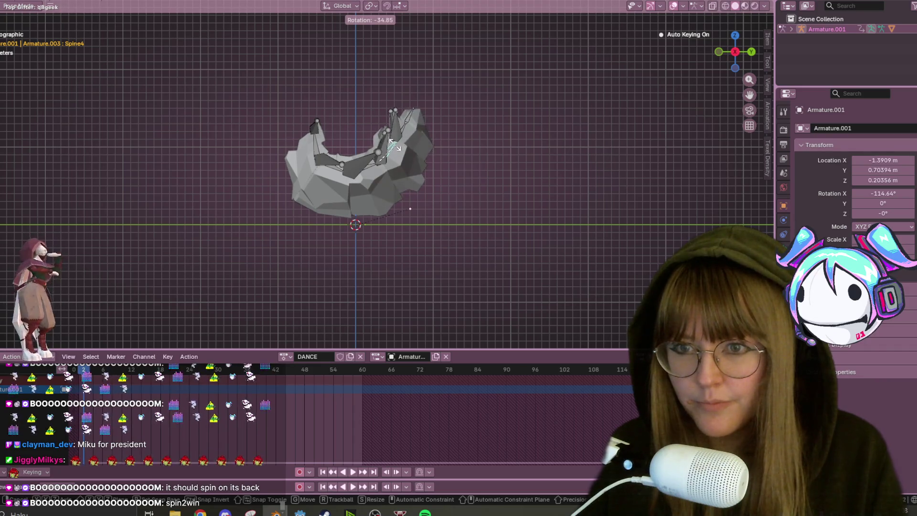
pyautogui.click(388, 136)
pyautogui.click(341, 174)
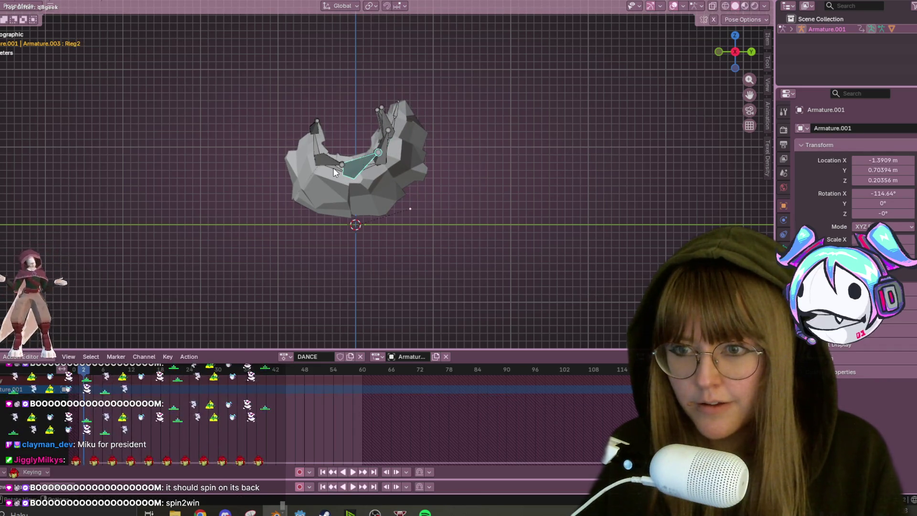
pyautogui.press('r')
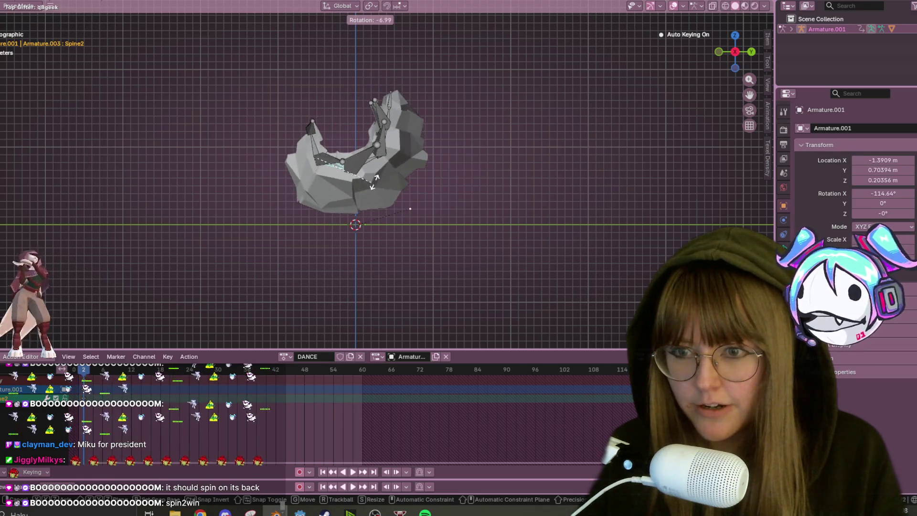
pyautogui.press('g')
pyautogui.click(381, 189)
# Shift the curled upside-down body slightly lower and right to key the start pose, then go to frame 6
pyautogui.press('g')
pyautogui.click(461, 203)
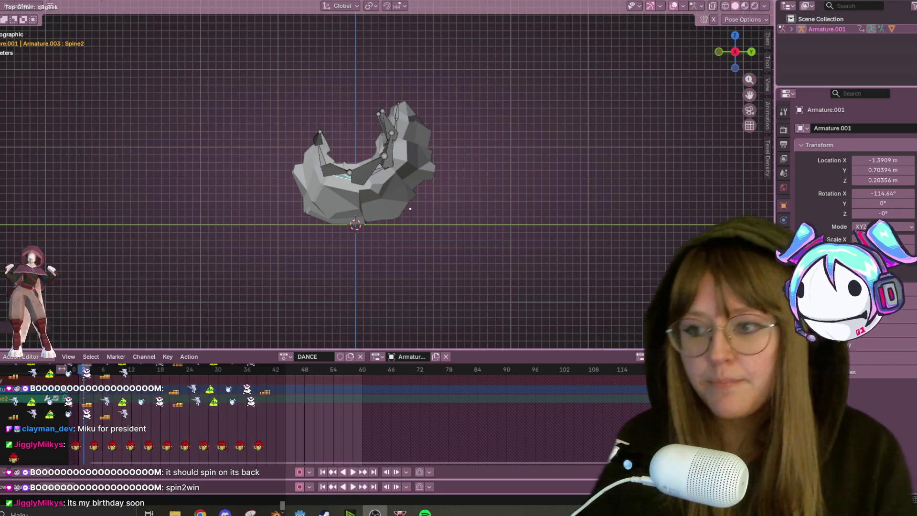
pyautogui.moveTo(86, 375); pyautogui.dragTo(102, 374)
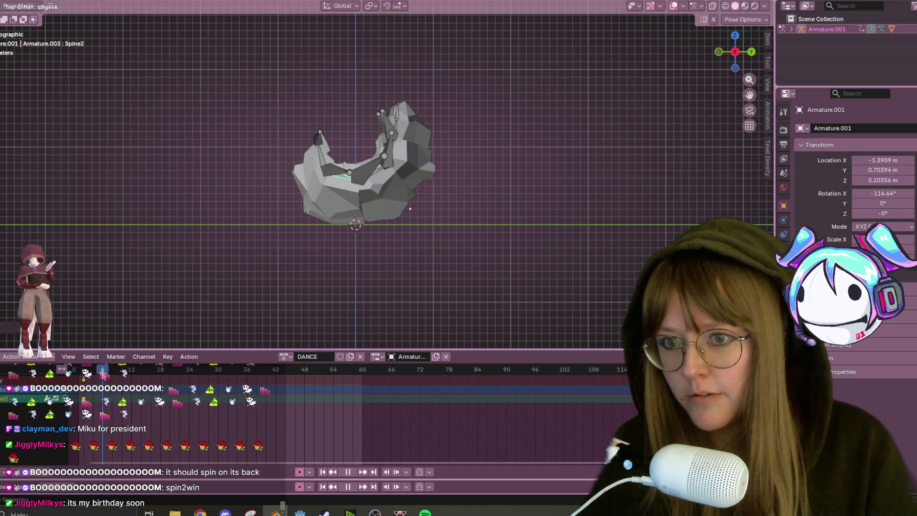
pyautogui.press('a')
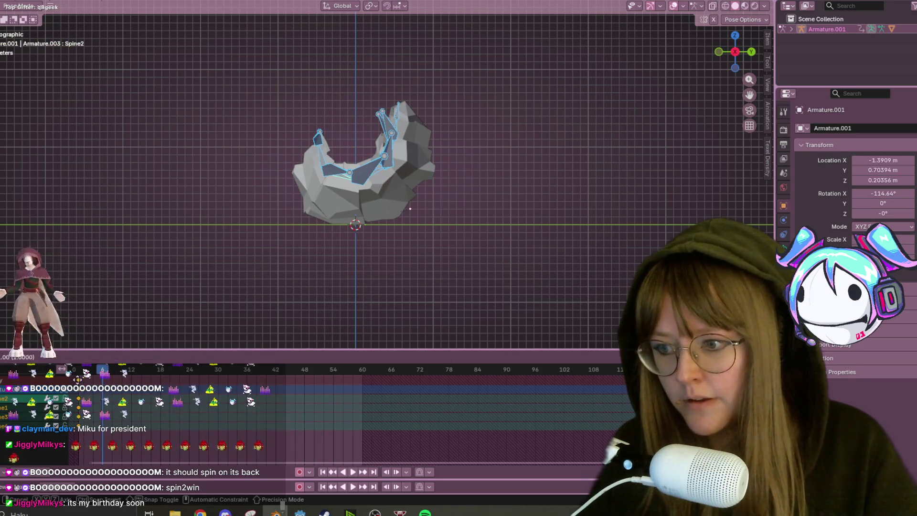
pyautogui.moveTo(458, 201)
pyautogui.mouseDown(button='middle')
pyautogui.moveTo(489, 176)
pyautogui.moveTo(525, 188)
pyautogui.moveTo(583, 170)
pyautogui.moveTo(376, 135)
pyautogui.moveTo(366, 195)
pyautogui.mouseUp(button='middle')
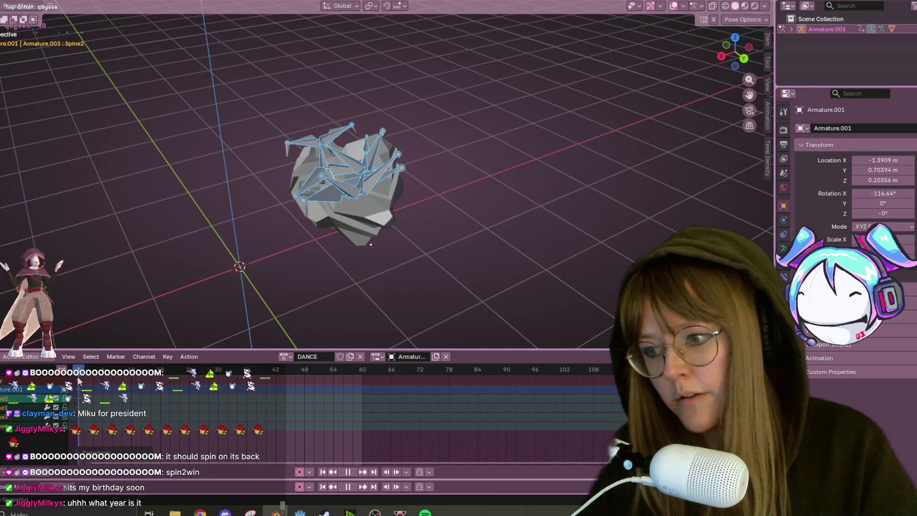
pyautogui.moveTo(365, 196)
pyautogui.mouseDown(button='middle')
pyautogui.moveTo(453, 192)
pyautogui.moveTo(493, 48)
pyautogui.moveTo(401, 107)
pyautogui.moveTo(413, 154)
pyautogui.moveTo(470, 125)
pyautogui.mouseUp(button='middle')
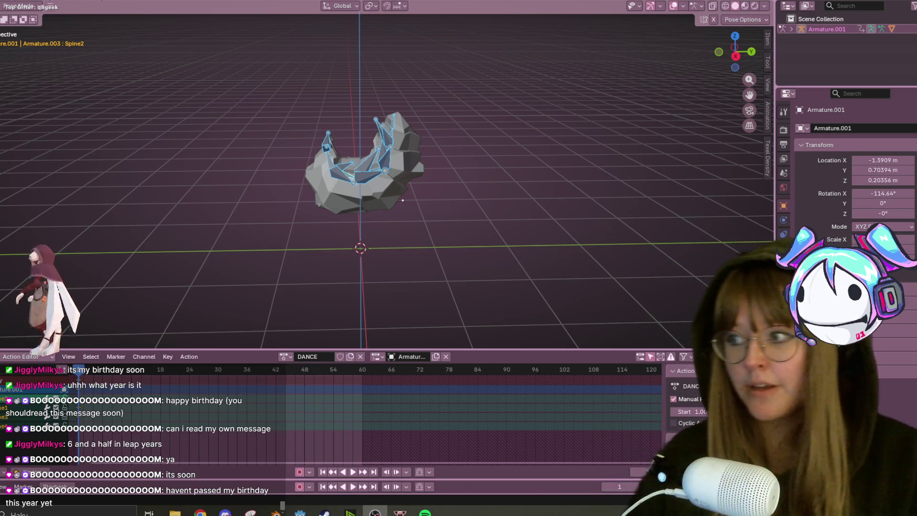
# Snap to the orthographic X-axis side view, scrub DANCE to frame 8, and begin rotating the bones
pyautogui.keyDown('shift'); pyautogui.moveTo(449, 148); pyautogui.dragTo(645, 81, button='middle'); pyautogui.keyUp('shift')
pyautogui.click(736, 56)
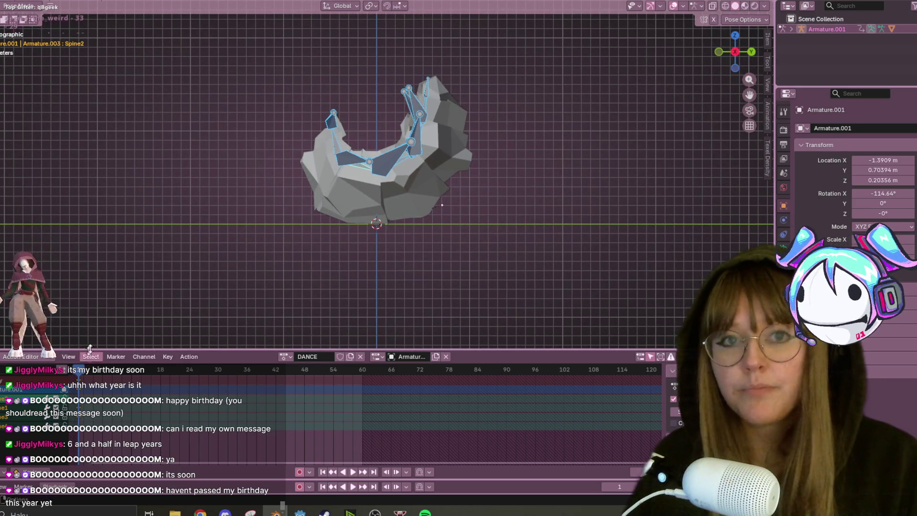
pyautogui.moveTo(87, 372); pyautogui.dragTo(102, 372)
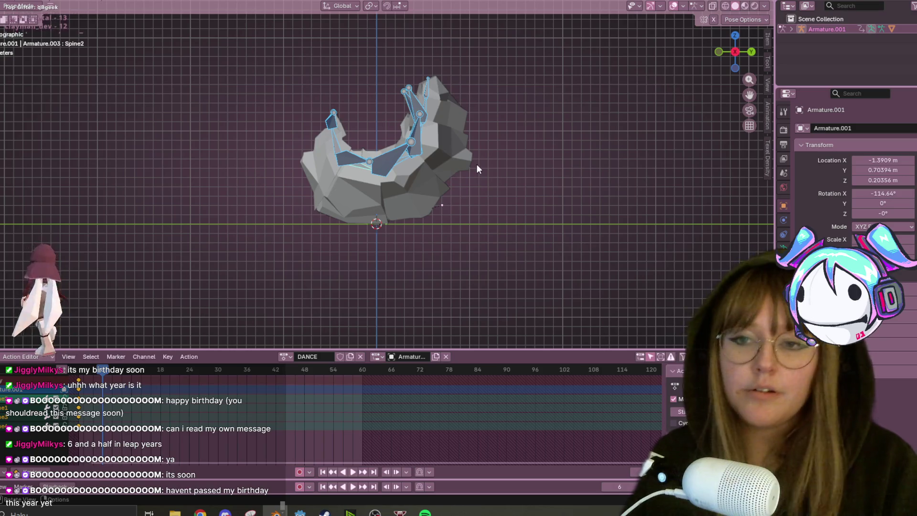
pyautogui.keyDown('shift'); pyautogui.moveTo(488, 163); pyautogui.dragTo(501, 158, button='middle'); pyautogui.keyUp('shift')
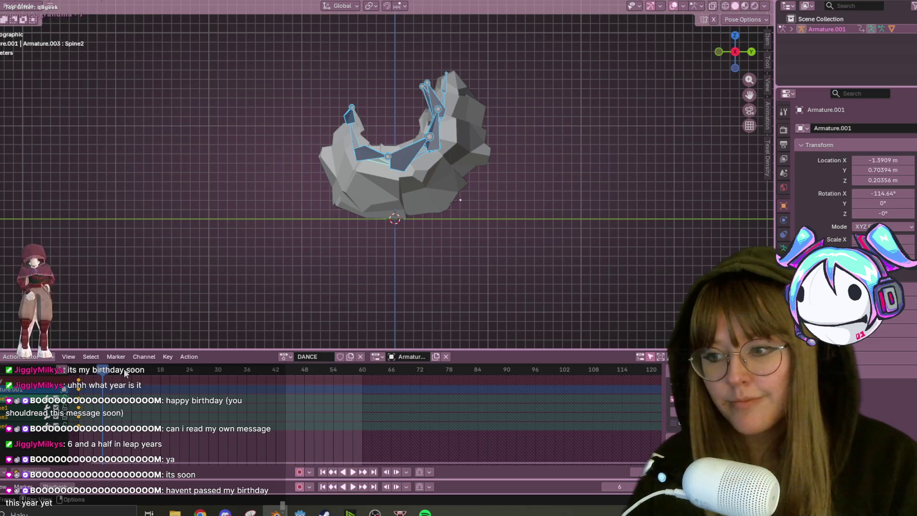
pyautogui.moveTo(102, 368); pyautogui.dragTo(113, 368)
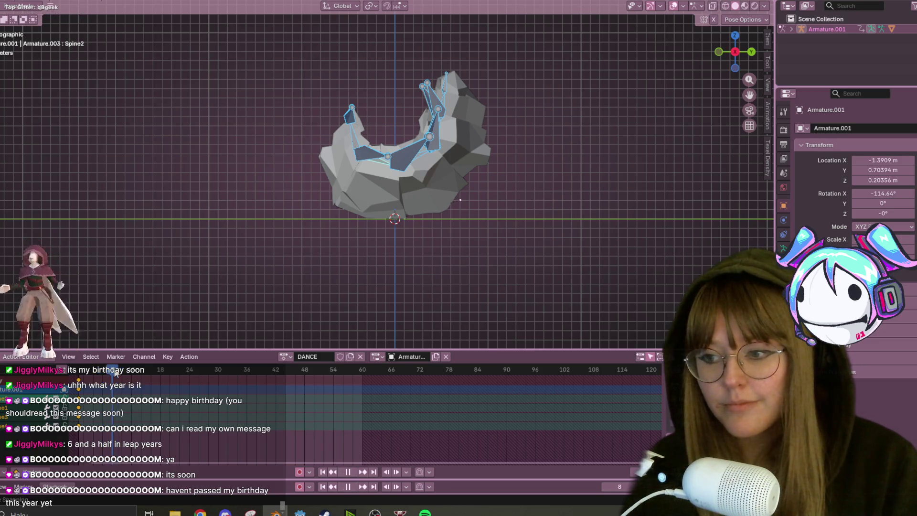
pyautogui.press('r')
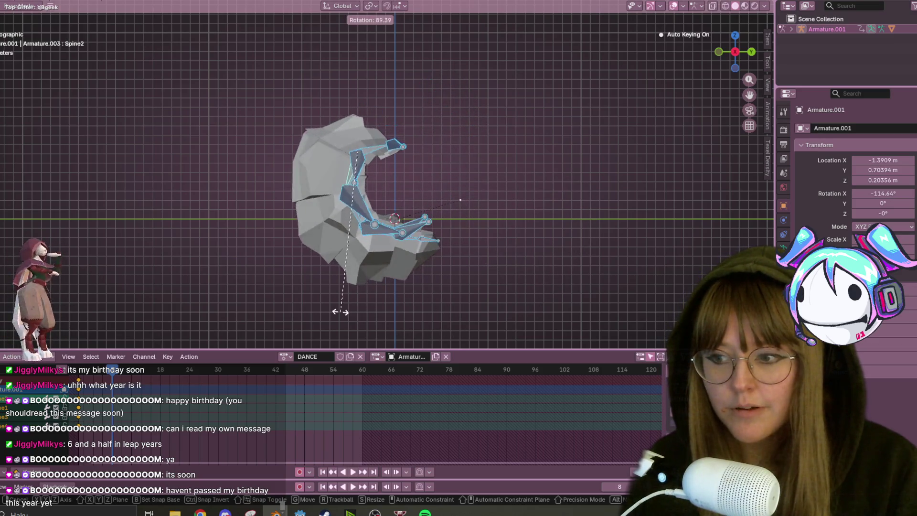
# Confirm the roughly 90° backward roll of the curled bones
pyautogui.click(417, 223)
pyautogui.press('b')
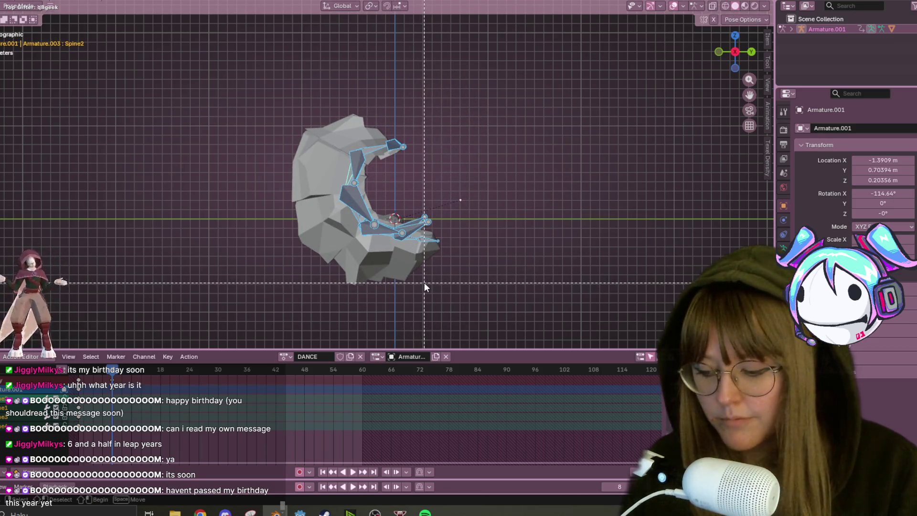
pyautogui.press('Escape')
pyautogui.press('g')
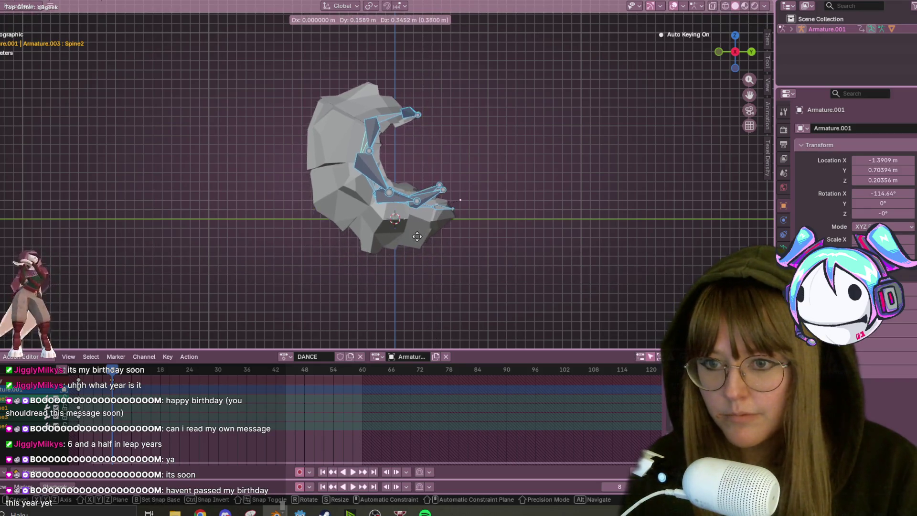
pyautogui.press('Escape')
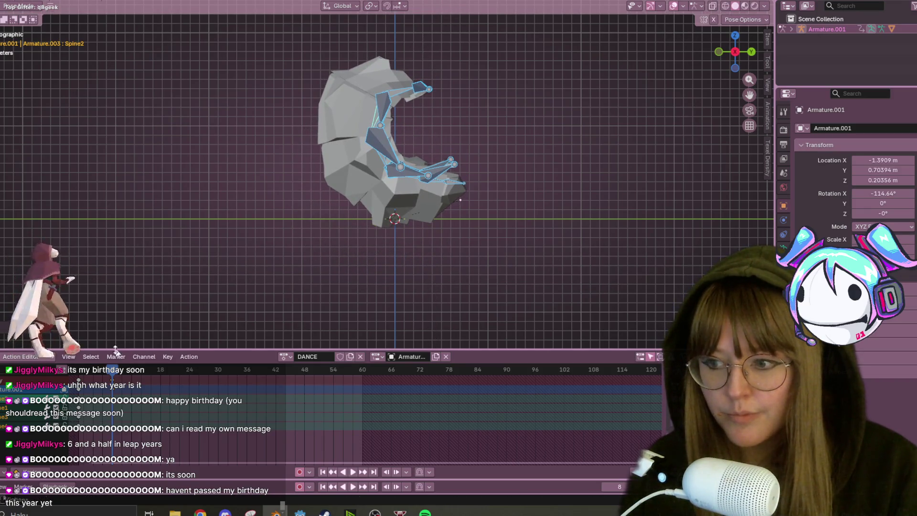
# Play back the DANCE action, then slide the selected keyframes to frame 18
pyautogui.press('space')
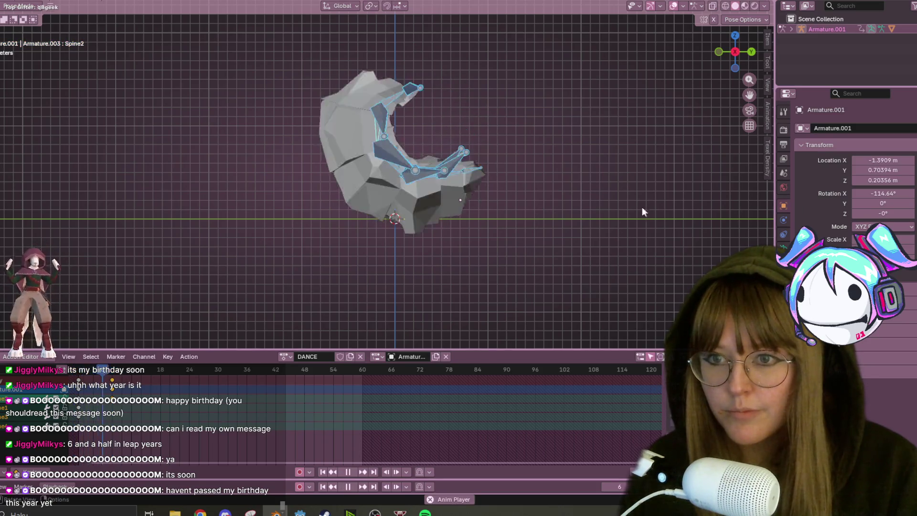
pyautogui.press('space')
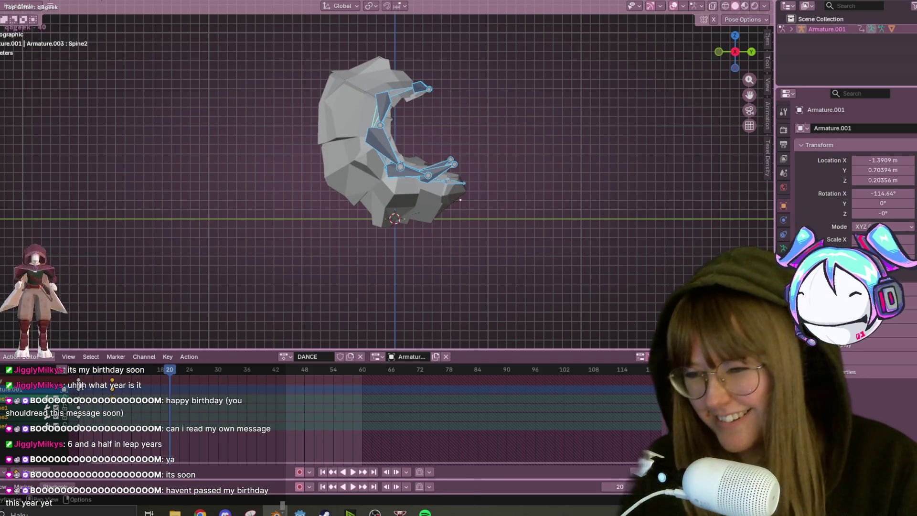
pyautogui.press('g')
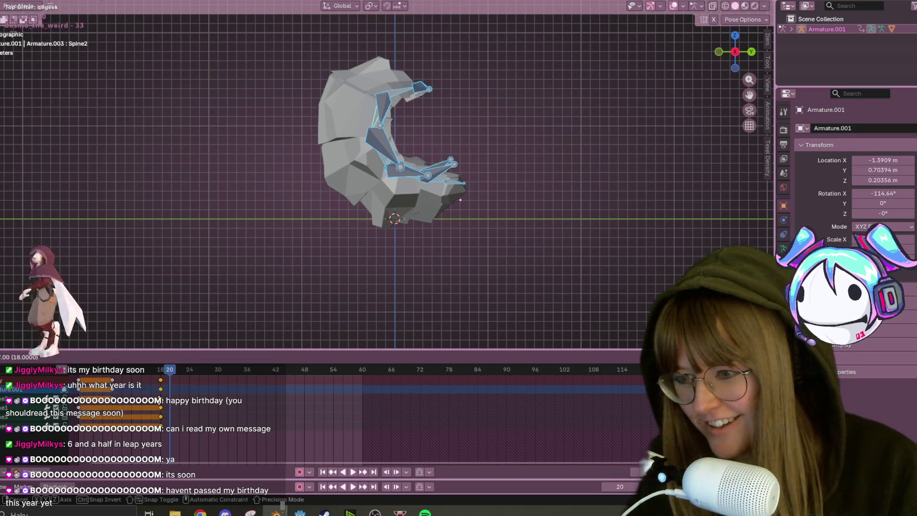
pyautogui.click(160, 383)
pyautogui.press('space')
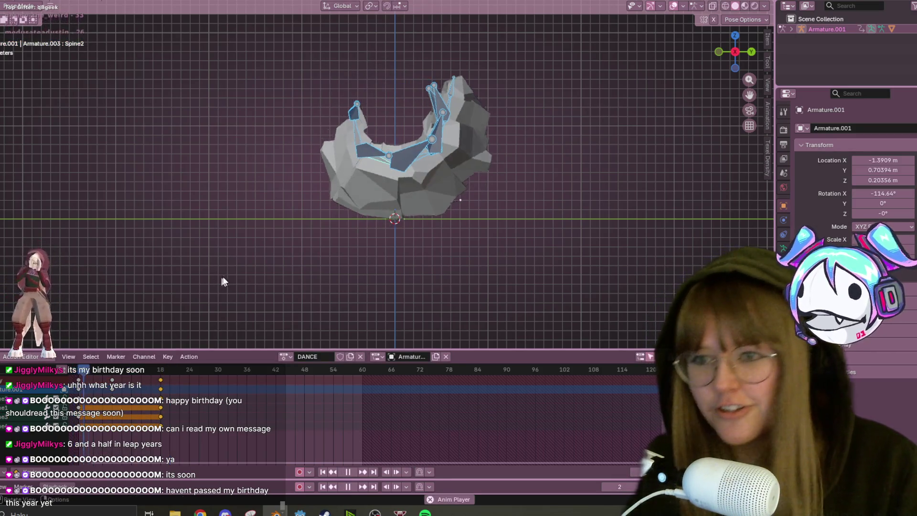
pyautogui.press('space')
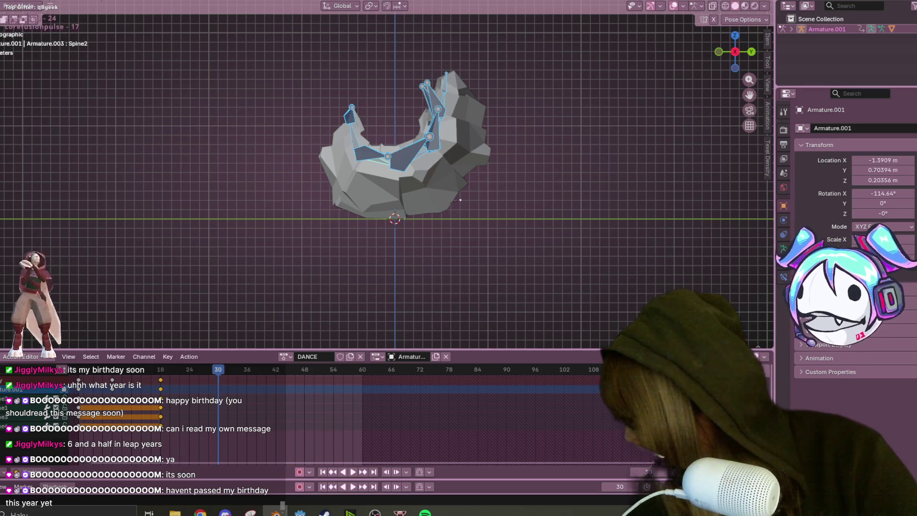
pyautogui.hotkey('alt', 'Tab')
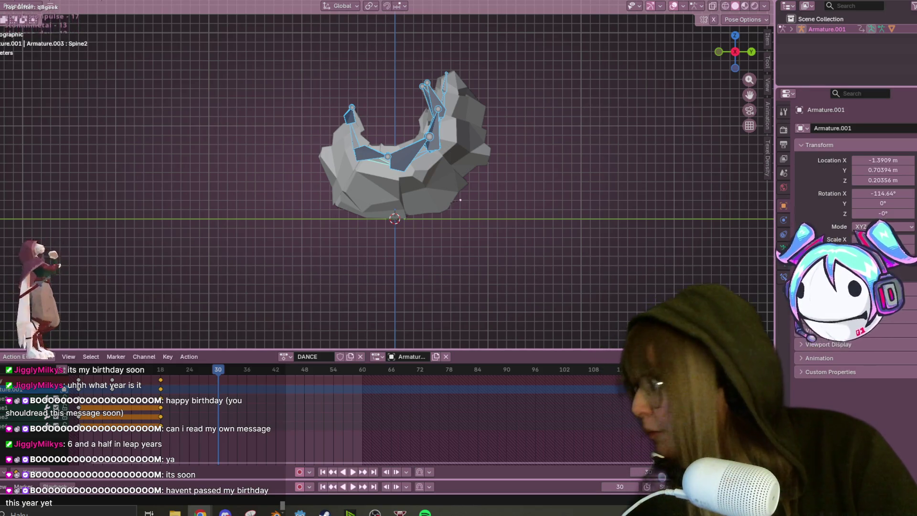
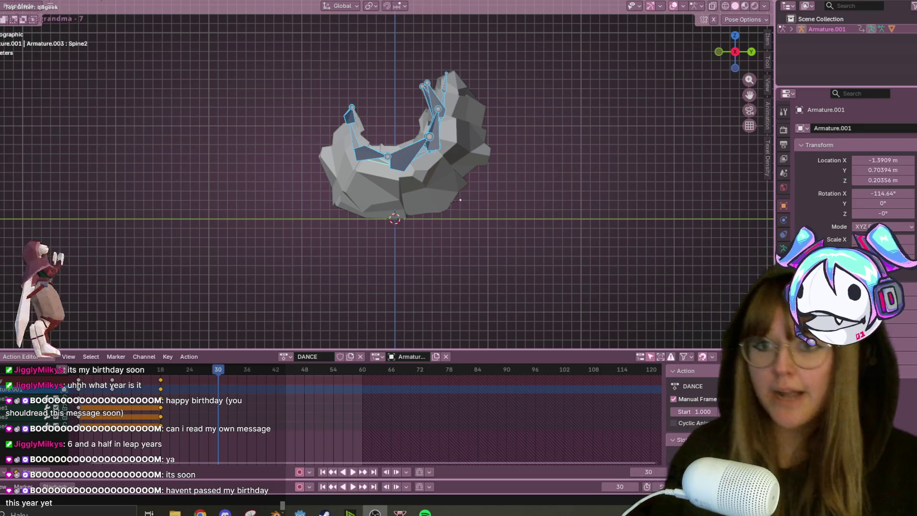
# Play the DANCE animation, then scrub back to frame 8
pyautogui.click(163, 370)
pyautogui.press('space')
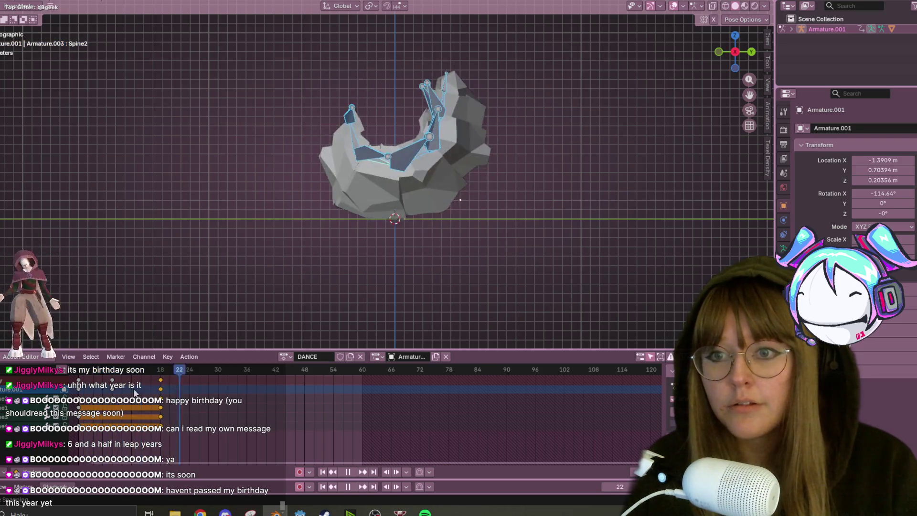
pyautogui.press('Escape')
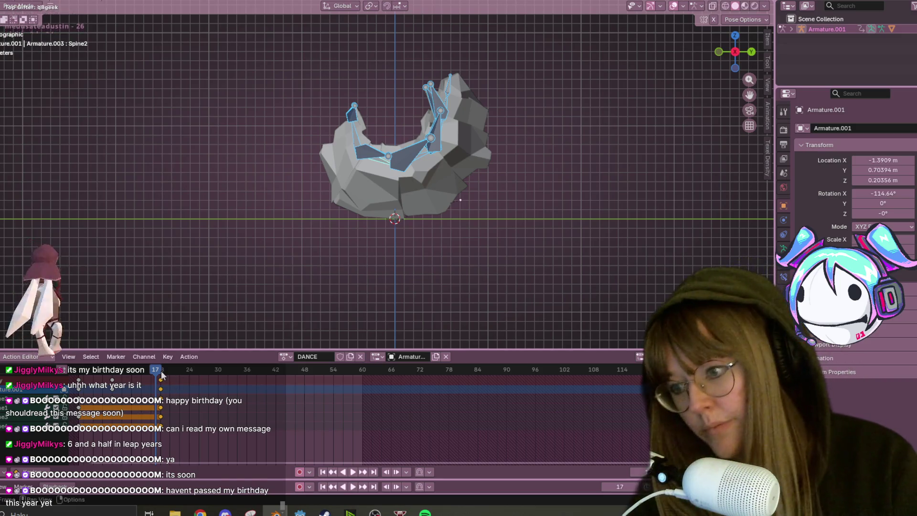
pyautogui.click(143, 372)
pyautogui.press('space')
pyautogui.moveTo(143, 371); pyautogui.dragTo(115, 374)
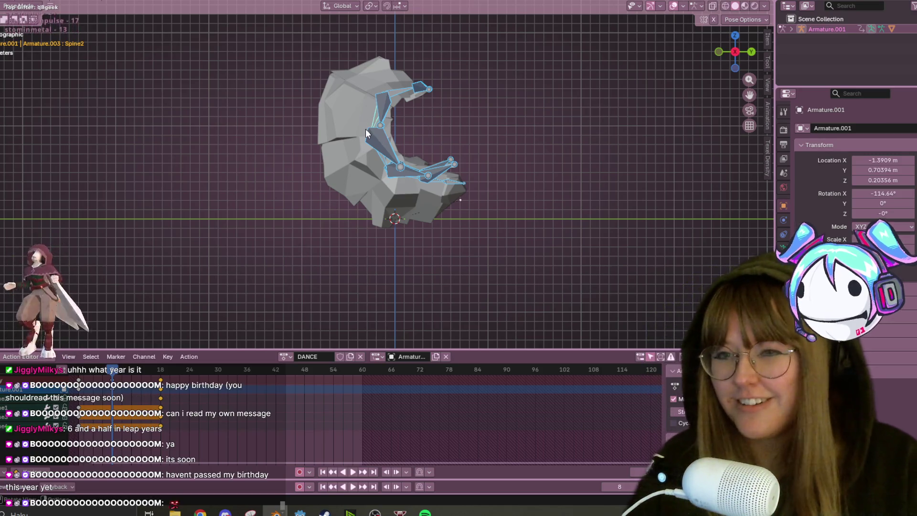
# Rotate the Spine3 and head bones to curl the bug's body upright
pyautogui.click(374, 117)
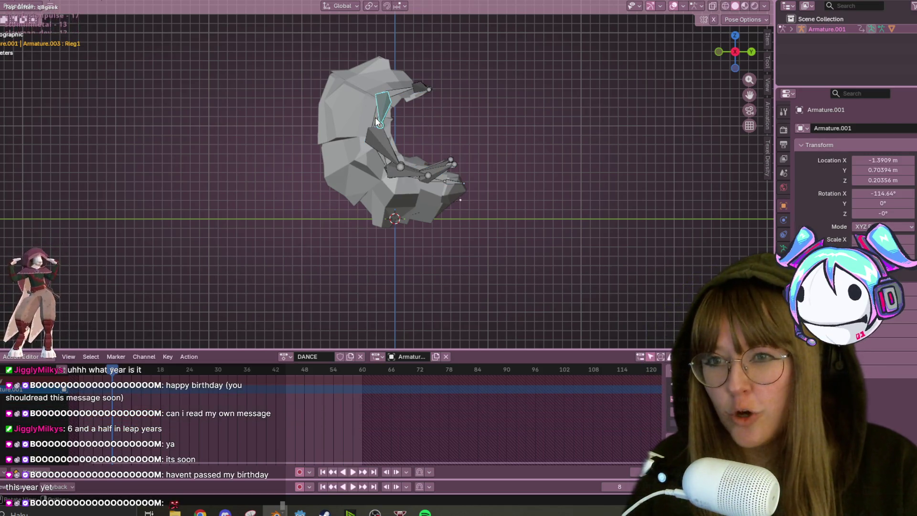
pyautogui.click(379, 156)
pyautogui.press('r')
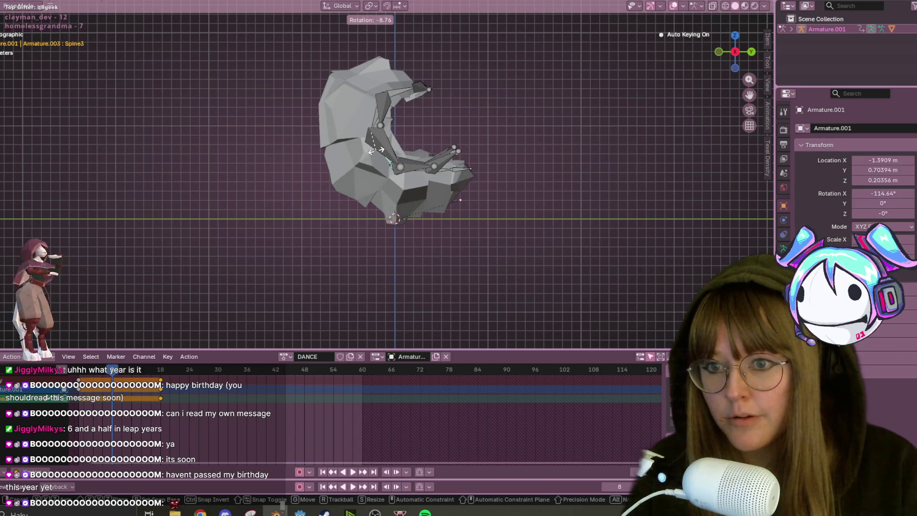
pyautogui.click(396, 93)
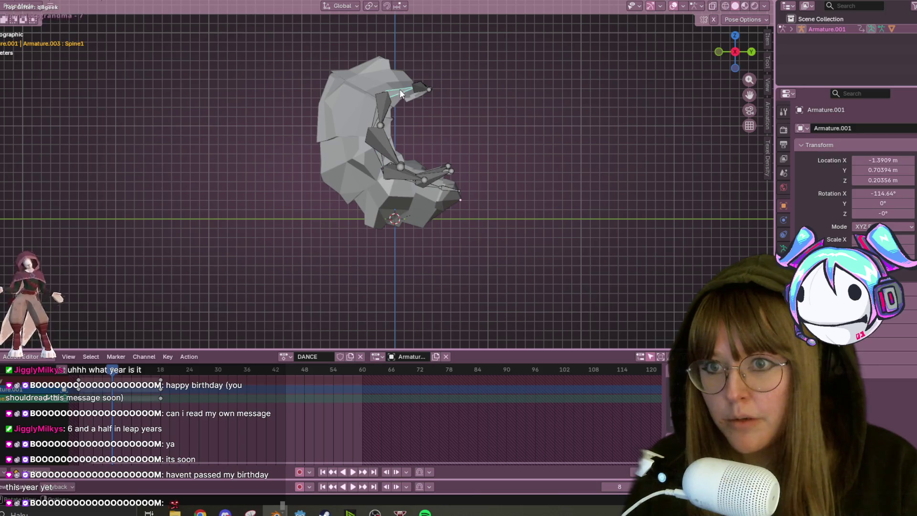
pyautogui.press('r')
pyautogui.click(396, 73)
# Rotate and shift the Spine2 bone to tilt the whole body up-left
pyautogui.click(377, 119)
pyautogui.press('r')
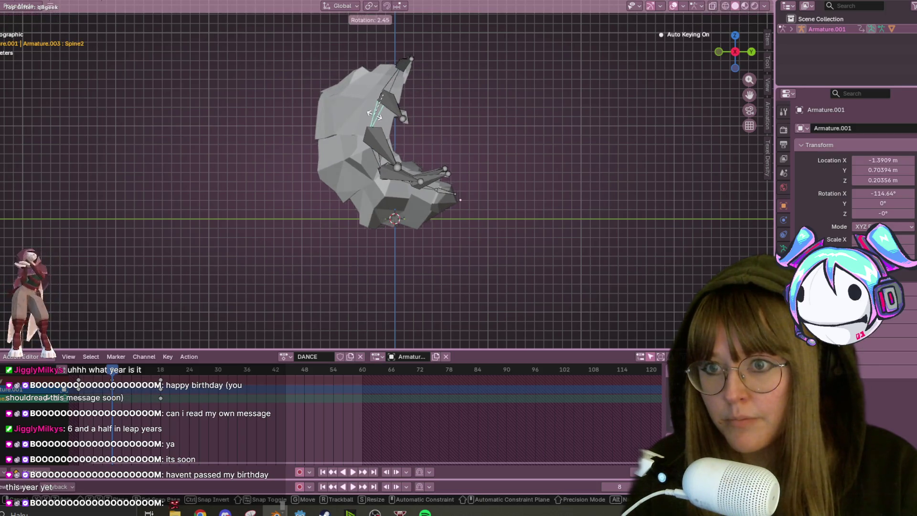
pyautogui.click(467, 158)
pyautogui.press('g')
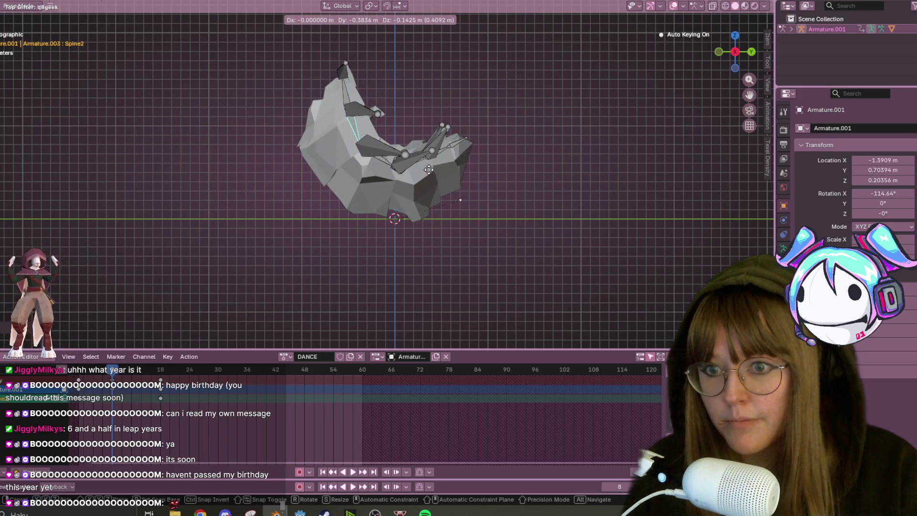
pyautogui.click(429, 169)
pyautogui.press('r')
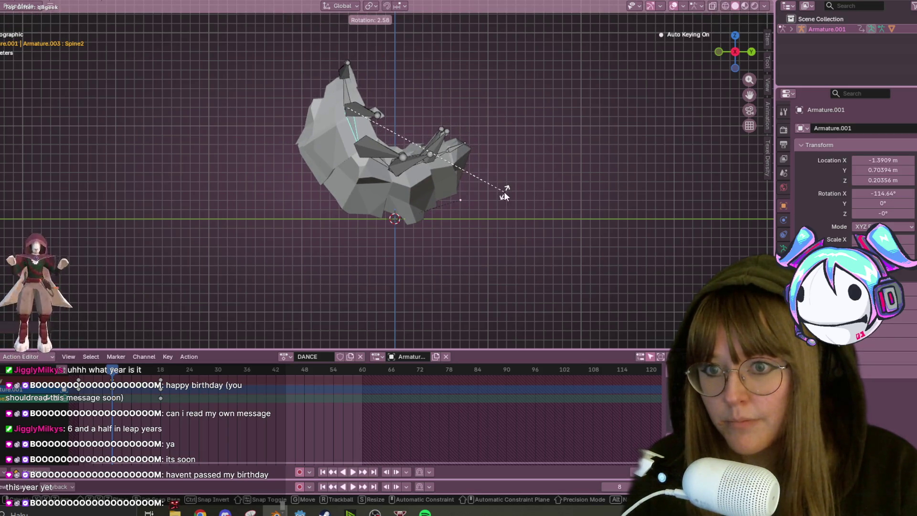
pyautogui.click(505, 196)
# Give Spine1 a slight rotation and play back the edited animation
pyautogui.click(342, 87)
pyautogui.press('r')
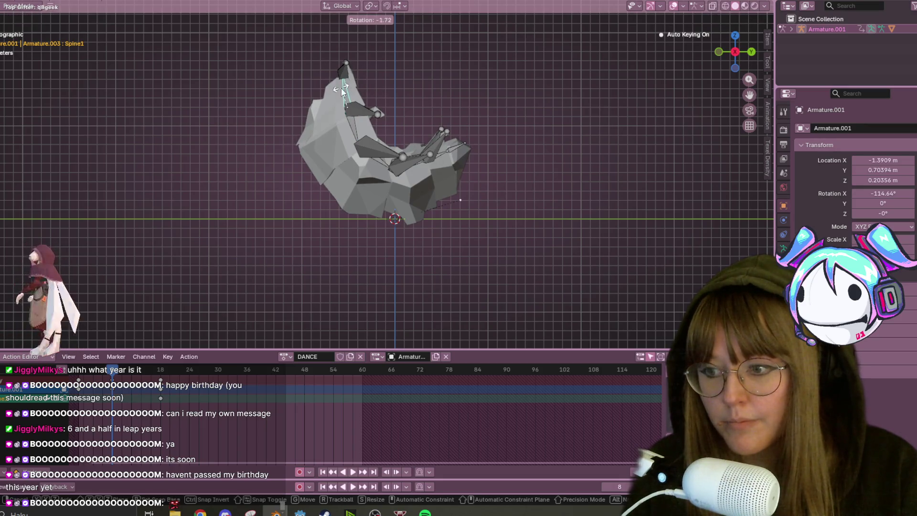
pyautogui.click(340, 87)
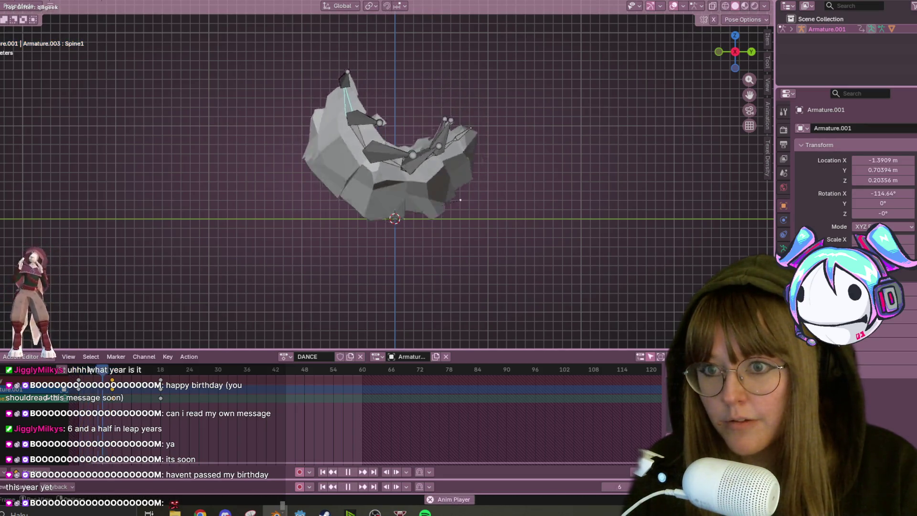
pyautogui.press('space')
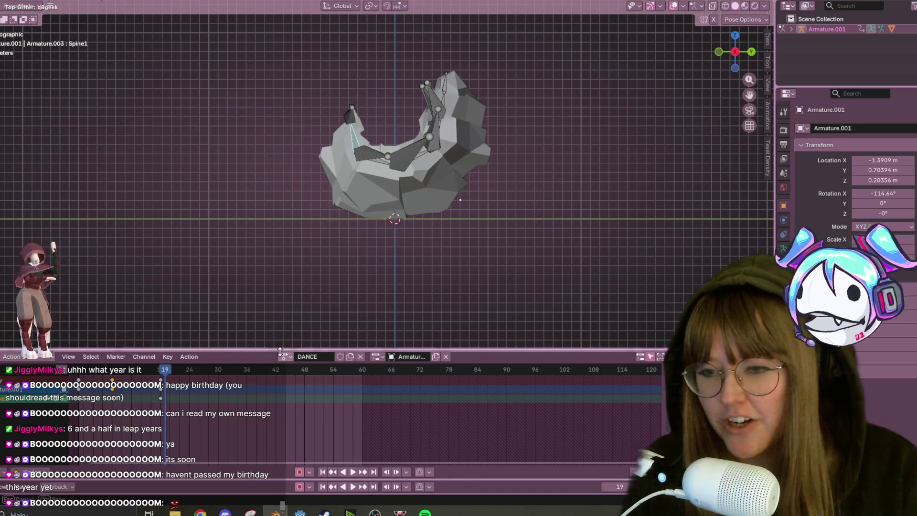
# Assign Armature.001Action to the armature and deselect the bone
pyautogui.click(290, 356)
pyautogui.click(313, 372)
pyautogui.moveTo(475, 205)
pyautogui.mouseDown(button='middle')
pyautogui.moveTo(546, 174)
pyautogui.moveTo(542, 164)
pyautogui.mouseUp(button='middle')
pyautogui.click(543, 164)
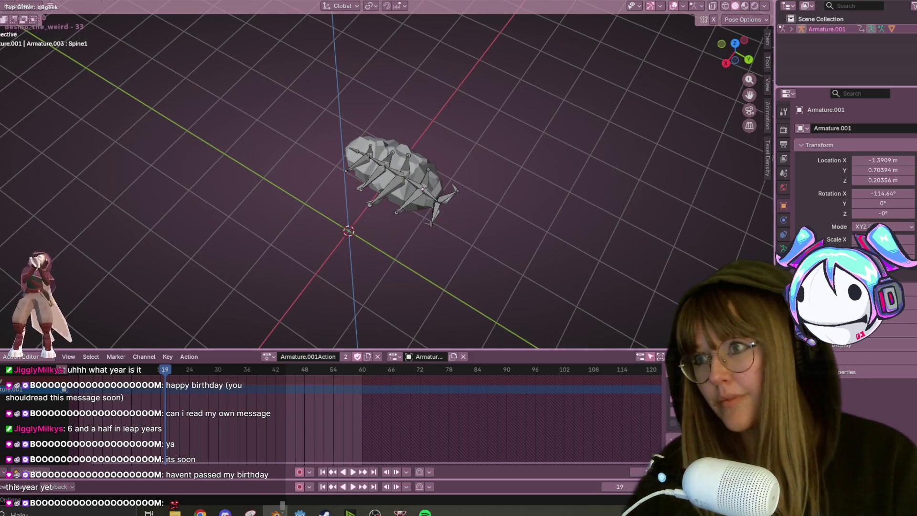
# Save as RolyPolyOrphan.blend and orbit to a side view of the bug in Layout
pyautogui.hotkey('ctrl', 'pageup')
pyautogui.hotkey('ctrl', 's')
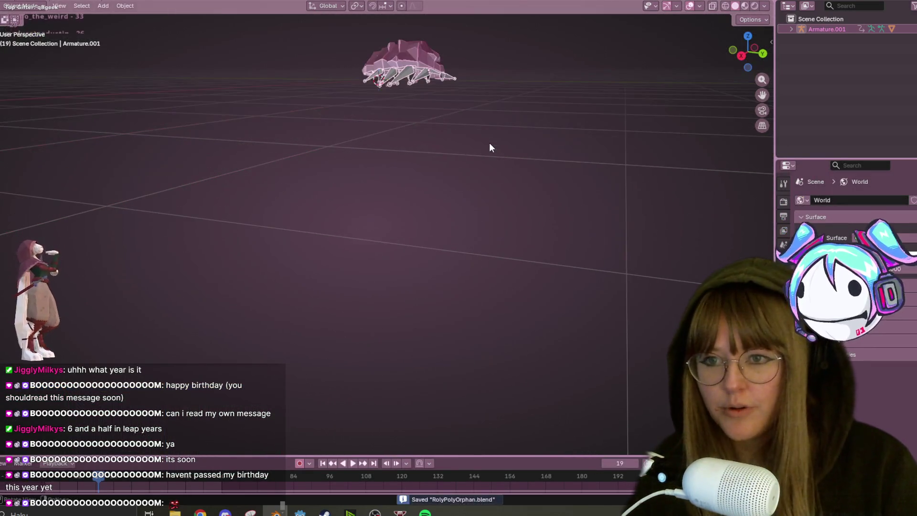
pyautogui.moveTo(504, 127)
pyautogui.mouseDown(button='middle')
pyautogui.moveTo(524, 188)
pyautogui.moveTo(542, 143)
pyautogui.moveTo(509, 129)
pyautogui.moveTo(486, 164)
pyautogui.moveTo(495, 309)
pyautogui.moveTo(552, 168)
pyautogui.moveTo(491, 99)
pyautogui.moveTo(276, 104)
pyautogui.moveTo(441, 59)
pyautogui.moveTo(441, 175)
pyautogui.moveTo(531, 145)
pyautogui.moveTo(432, 200)
pyautogui.moveTo(262, 174)
pyautogui.moveTo(130, 124)
pyautogui.moveTo(274, 135)
pyautogui.moveTo(399, 113)
pyautogui.moveTo(338, 134)
pyautogui.moveTo(401, 201)
pyautogui.moveTo(464, 191)
pyautogui.moveTo(468, 276)
pyautogui.mouseUp(button='middle')
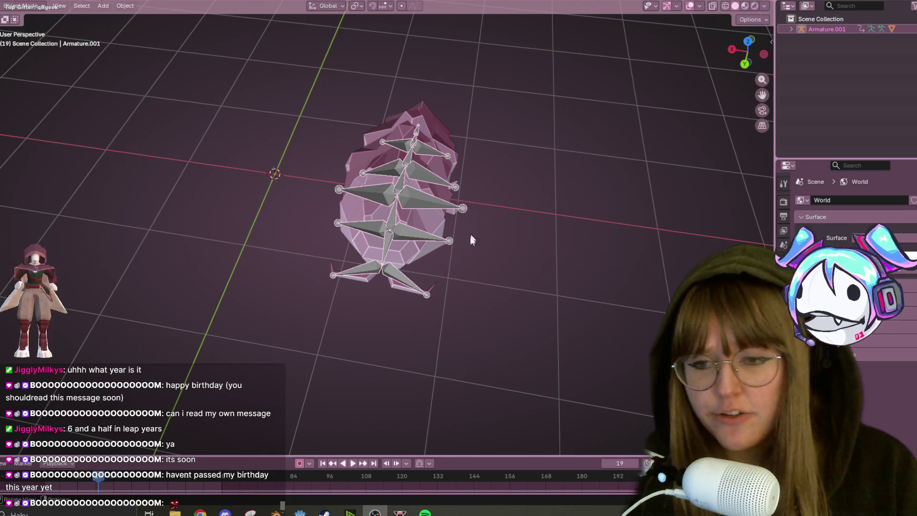
pyautogui.moveTo(201, 512)
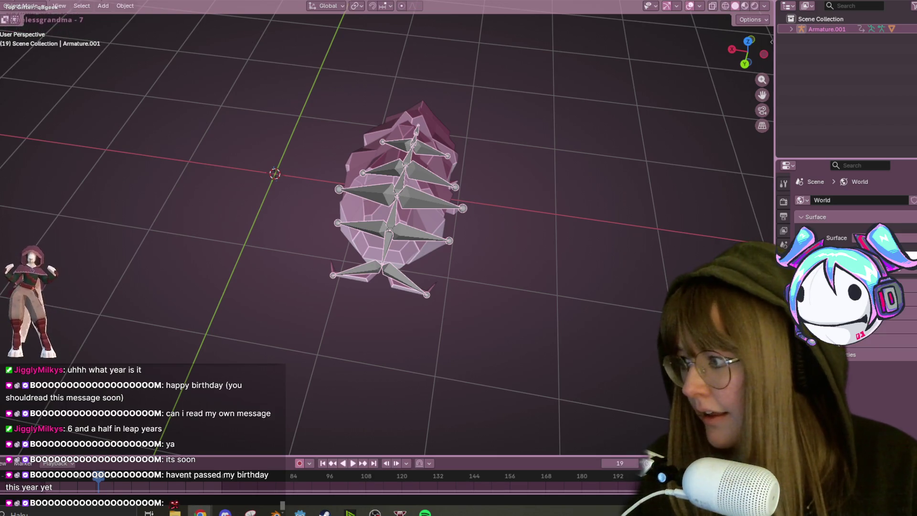
pyautogui.moveTo(437, 225)
pyautogui.mouseDown(button='middle')
pyautogui.moveTo(525, 219)
pyautogui.moveTo(525, 191)
pyautogui.mouseUp(button='middle')
# Hide the armature bones and switch to the UV Editing workspace
pyautogui.press('h')
pyautogui.moveTo(626, 181)
pyautogui.mouseDown(button='middle')
pyautogui.moveTo(452, 143)
pyautogui.moveTo(157, 147)
pyautogui.moveTo(579, 156)
pyautogui.moveTo(429, 128)
pyautogui.moveTo(478, 143)
pyautogui.moveTo(485, 167)
pyautogui.moveTo(440, 240)
pyautogui.moveTo(520, 134)
pyautogui.moveTo(541, 69)
pyautogui.moveTo(475, 138)
pyautogui.moveTo(484, 149)
pyautogui.moveTo(477, 105)
pyautogui.mouseUp(button='middle')
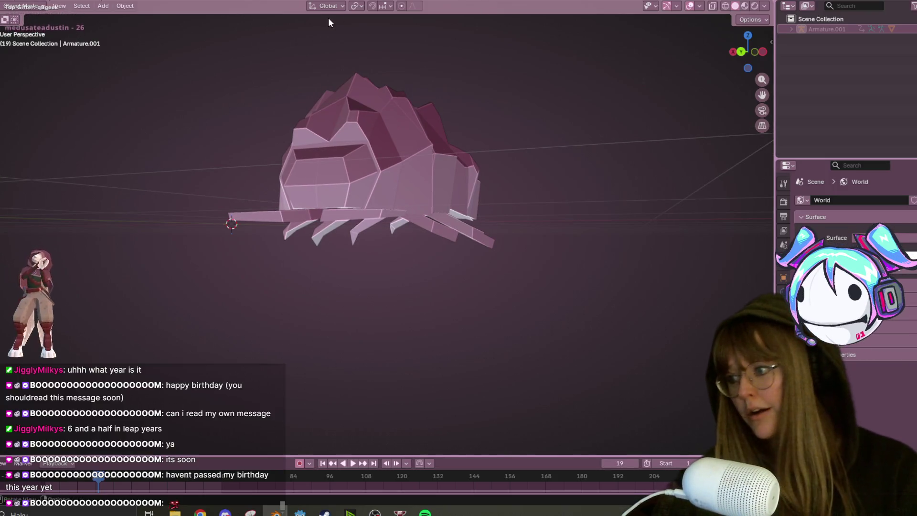
pyautogui.hotkey('ctrl', 'pageup')
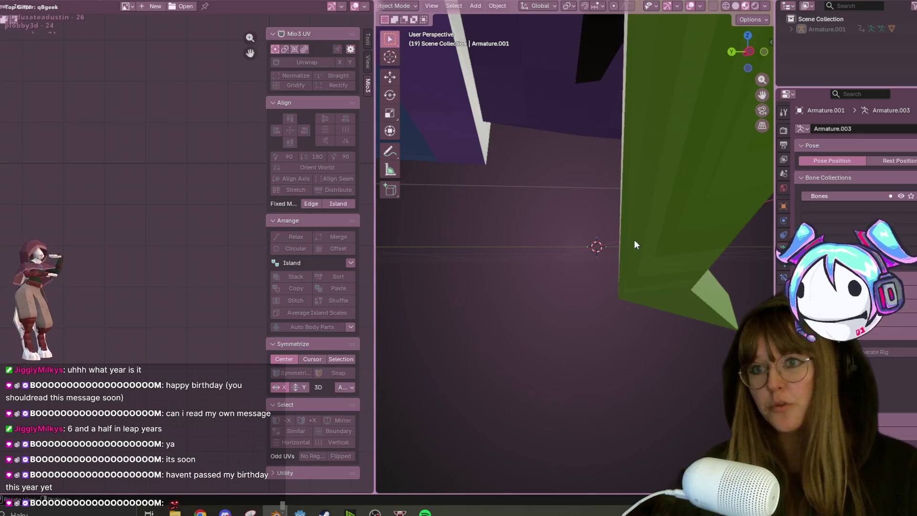
# Put the bug's Plane mesh in Edit Mode and select the linked face band on its back
pyautogui.scroll(-8, 638, 236)
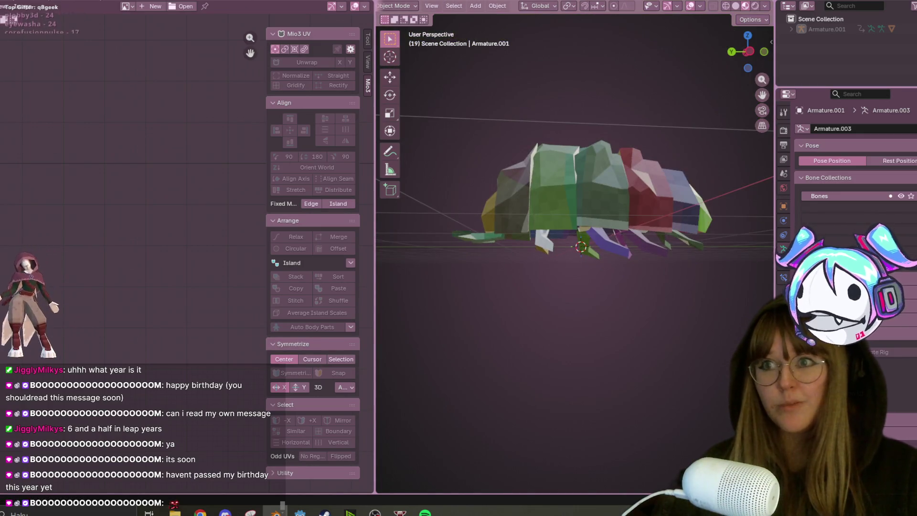
pyautogui.click(632, 210)
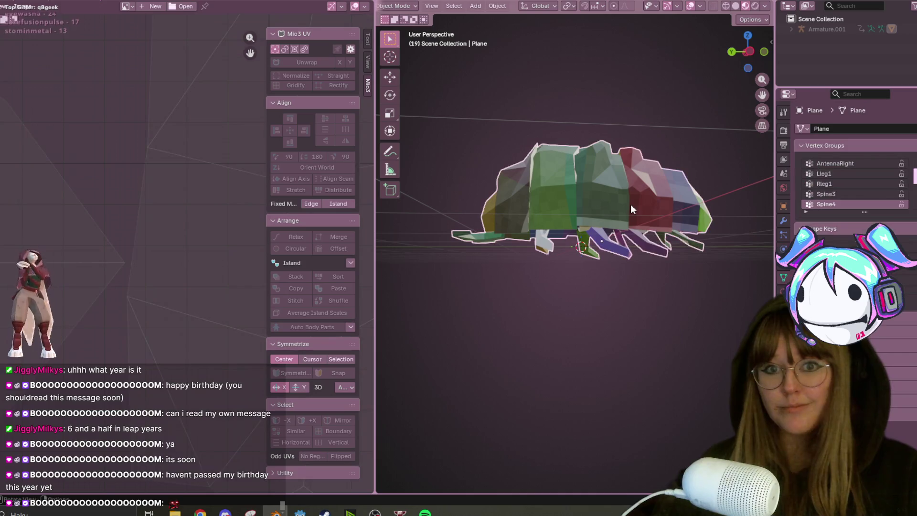
pyautogui.scroll(-5, 138, 146)
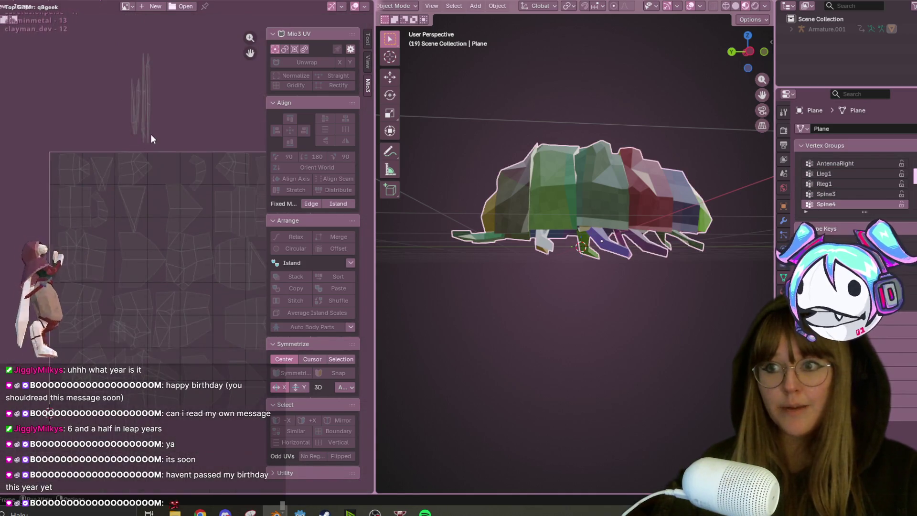
pyautogui.press('Tab')
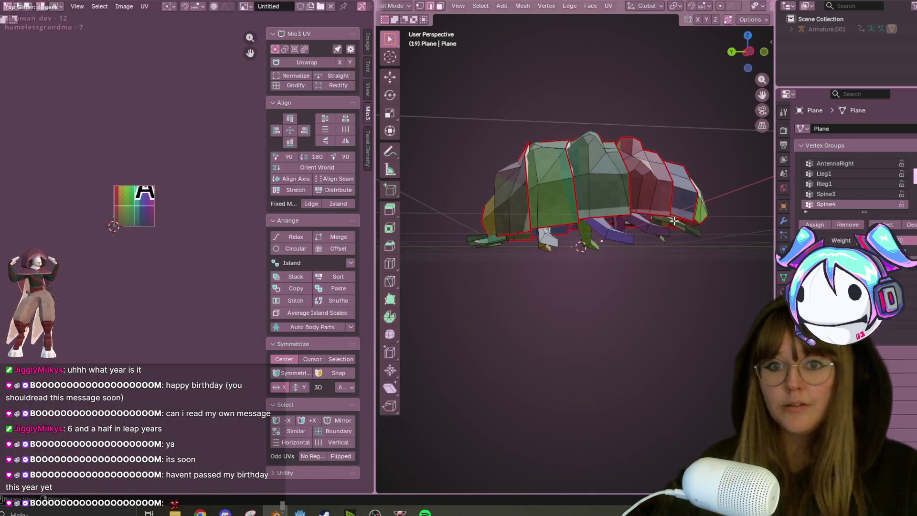
pyautogui.press('a')
pyautogui.scroll(5, 99, 156)
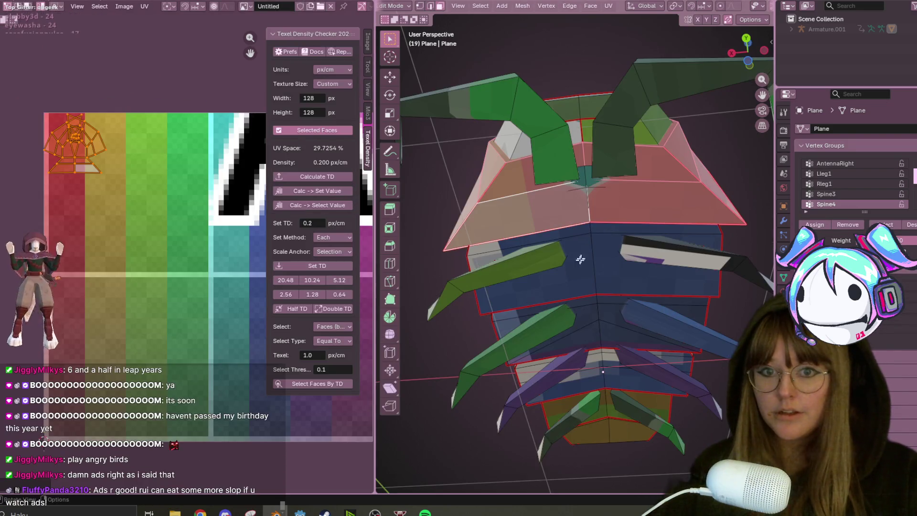
pyautogui.click(575, 271)
pyautogui.press('l')
pyautogui.moveTo(249, 285); pyautogui.dragTo(213, 331, button='middle')
# Rotate that UV island about 90 degrees, straighten it, and place it over the top yellow stripe
pyautogui.press('r')
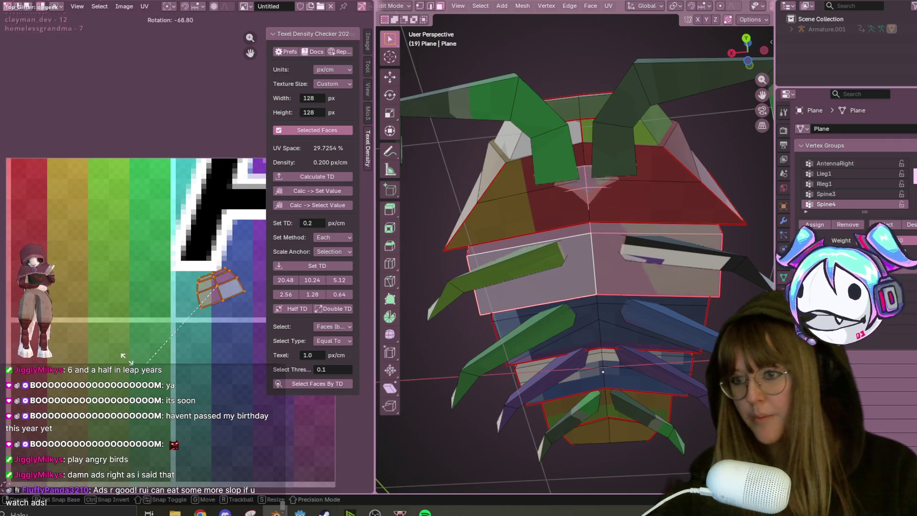
pyautogui.click(97, 349)
pyautogui.moveTo(183, 331); pyautogui.dragTo(194, 350, button='middle')
pyautogui.press('r')
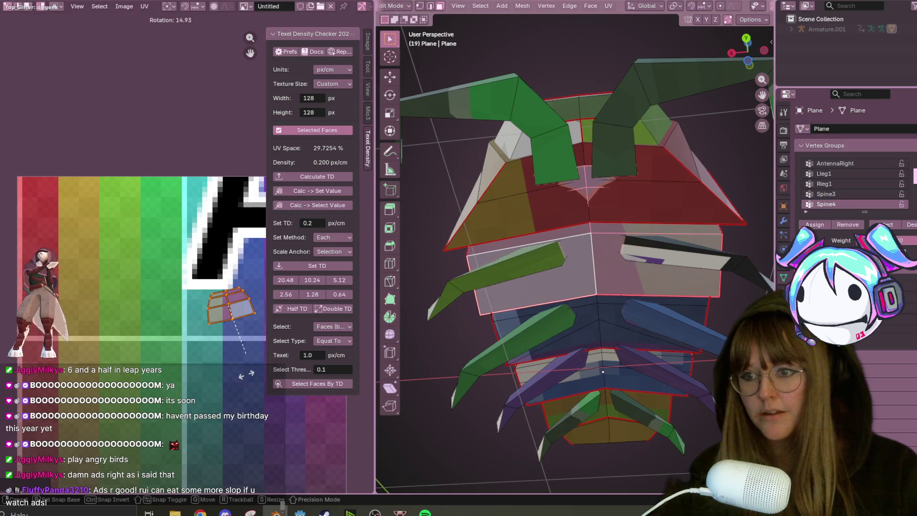
pyautogui.click(241, 409)
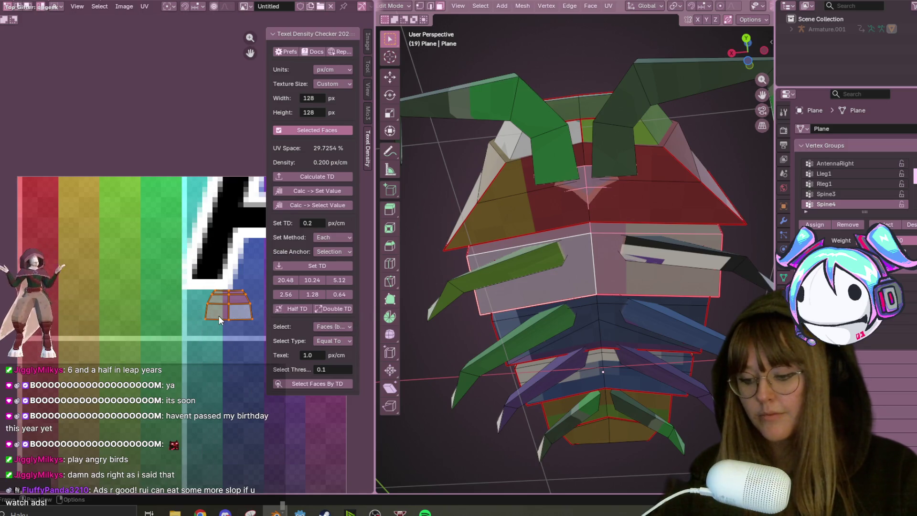
pyautogui.press('g')
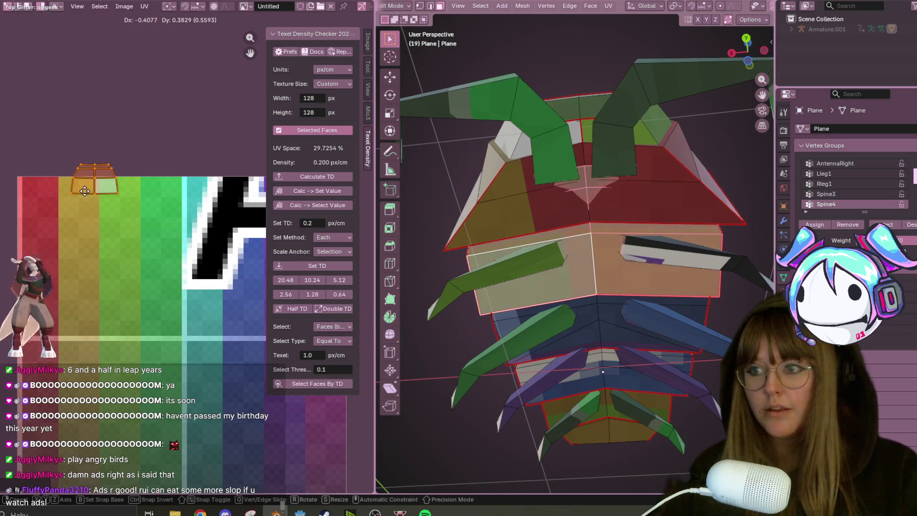
pyautogui.click(85, 203)
# Select the whole mesh so all UV islands show together
pyautogui.scroll(2, 85, 203)
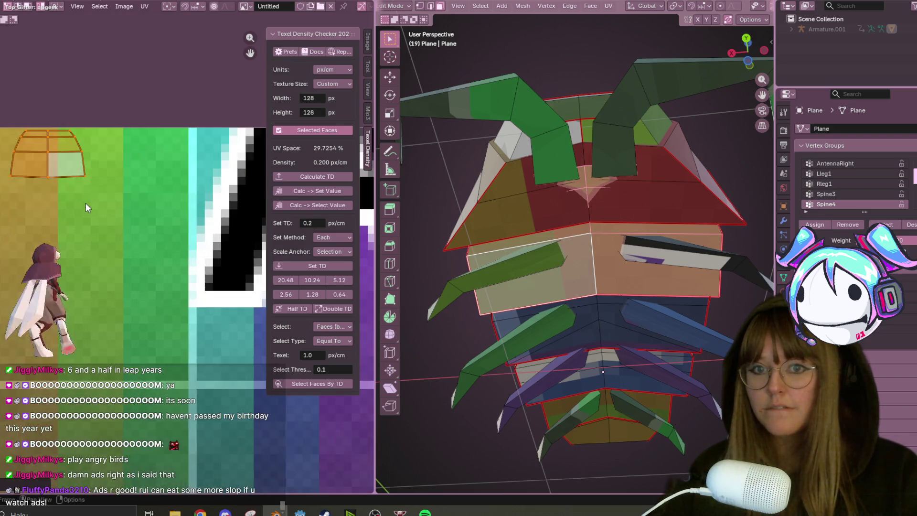
pyautogui.moveTo(100, 199); pyautogui.dragTo(117, 224, button='middle')
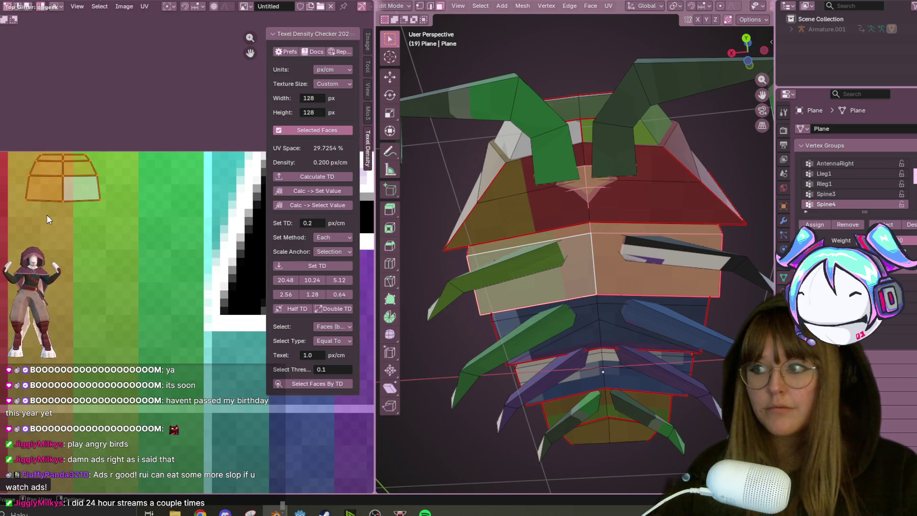
pyautogui.scroll(-1, 95, 191)
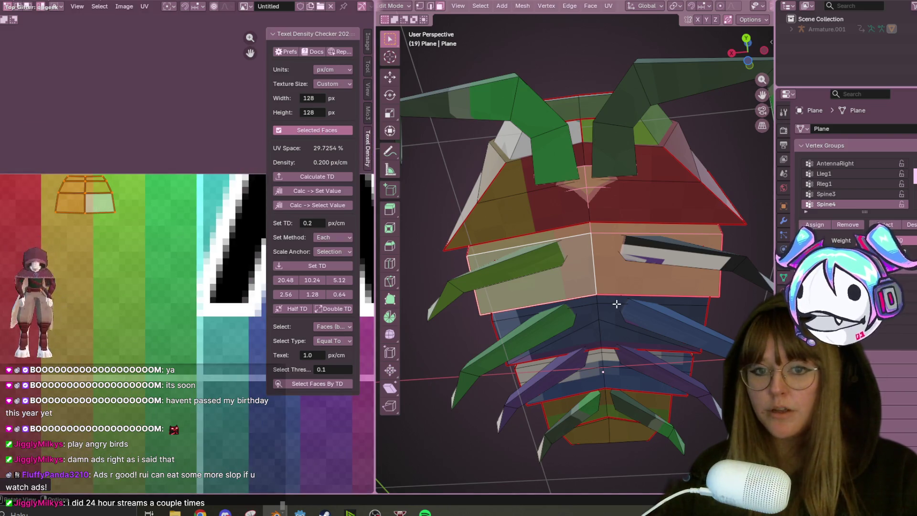
pyautogui.click(602, 311)
pyautogui.press('a')
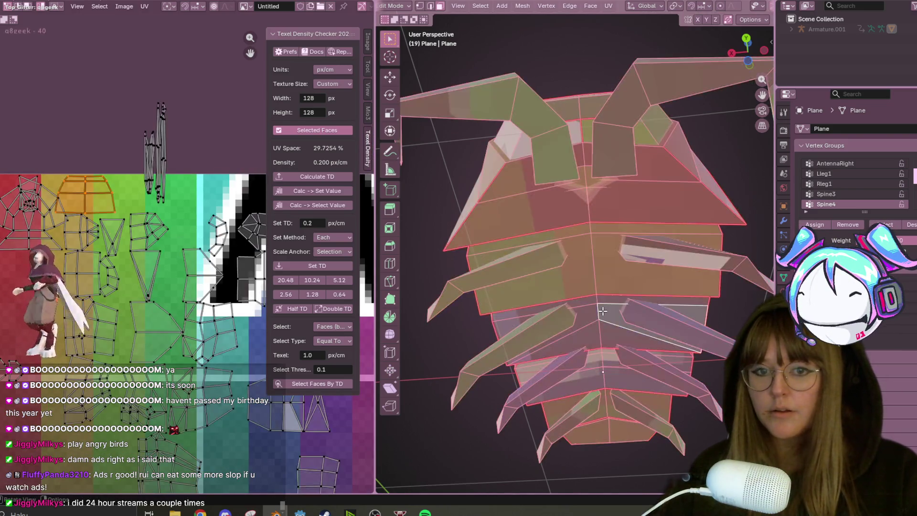
# Pick the small lower UV island and move it down-left among the others
pyautogui.click(34, 194)
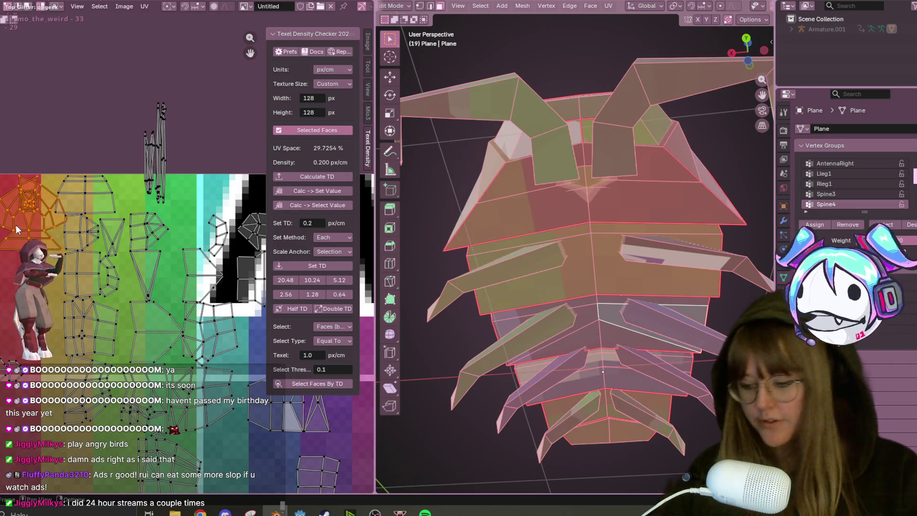
pyautogui.click(93, 188)
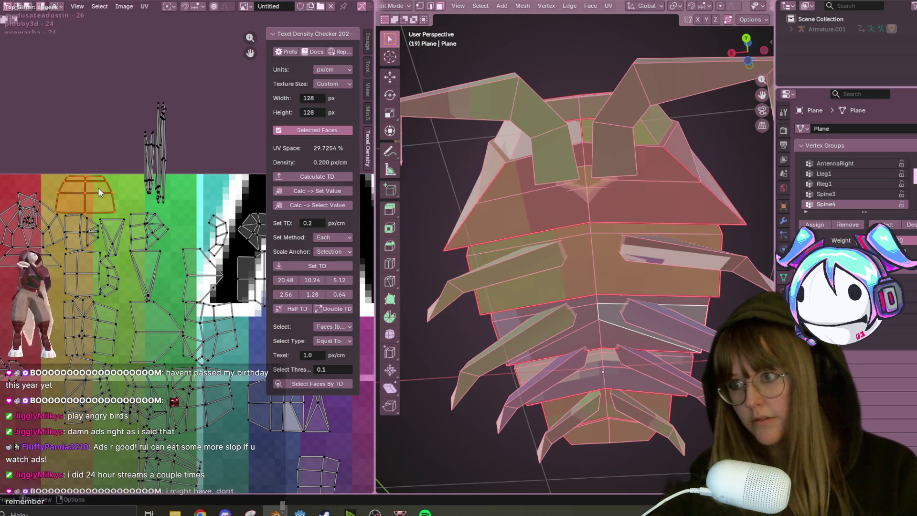
pyautogui.click(82, 232)
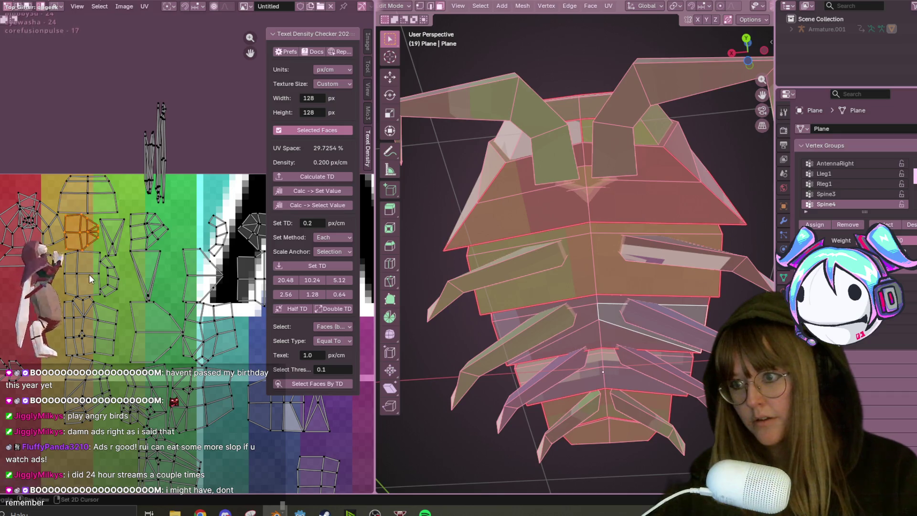
pyautogui.press('g')
pyautogui.click(49, 319)
pyautogui.scroll(-5, 674, 250)
pyautogui.moveTo(674, 250); pyautogui.dragTo(629, 334, button='middle')
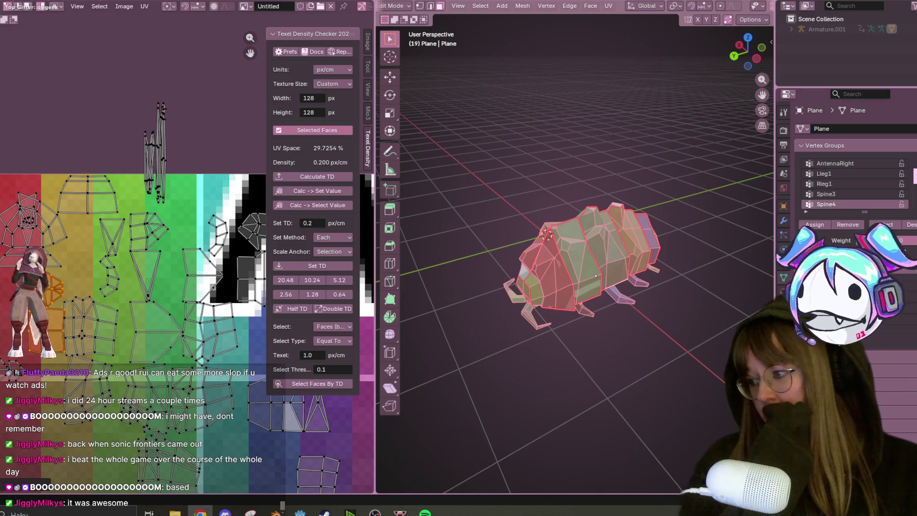
# Alt-Tab to the Chrome window showing the Twitch channel page
pyautogui.hotkey('alt', 'Tab')
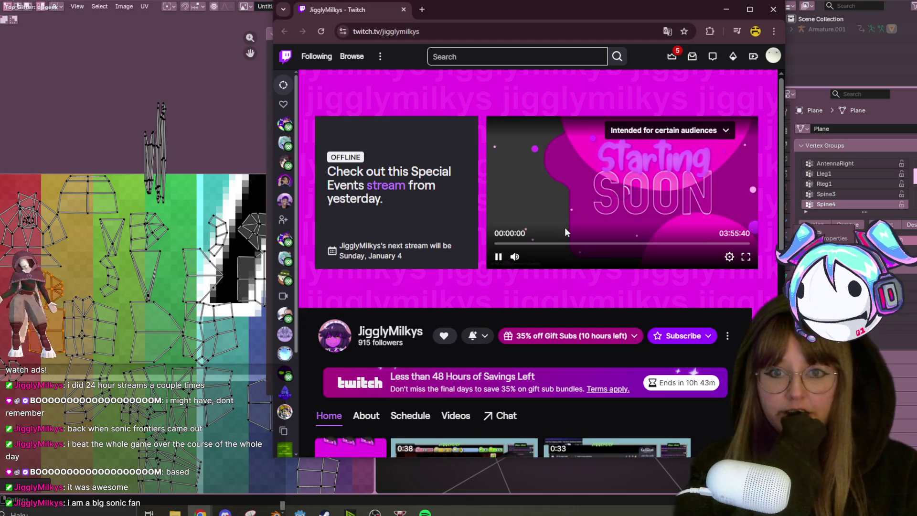
# Jump the video past the Starting Soon screen, then close the browser to return to Blender
pyautogui.click(555, 243)
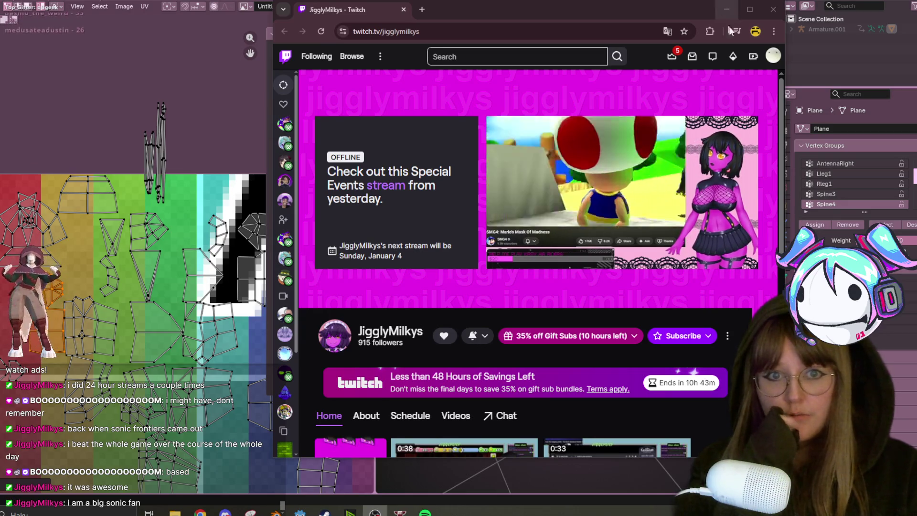
pyautogui.click(776, 13)
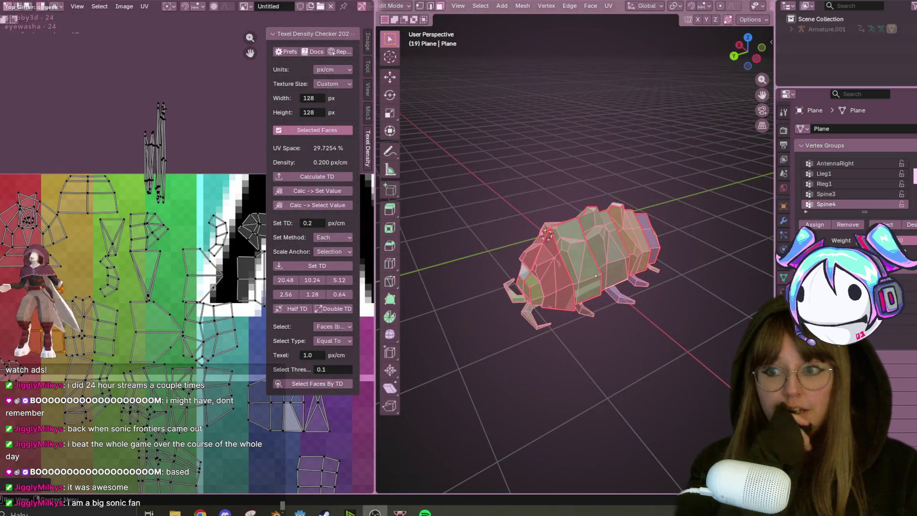
# Move the tall narrow UV island down to the teal-blue area at the lower right
pyautogui.click(143, 162)
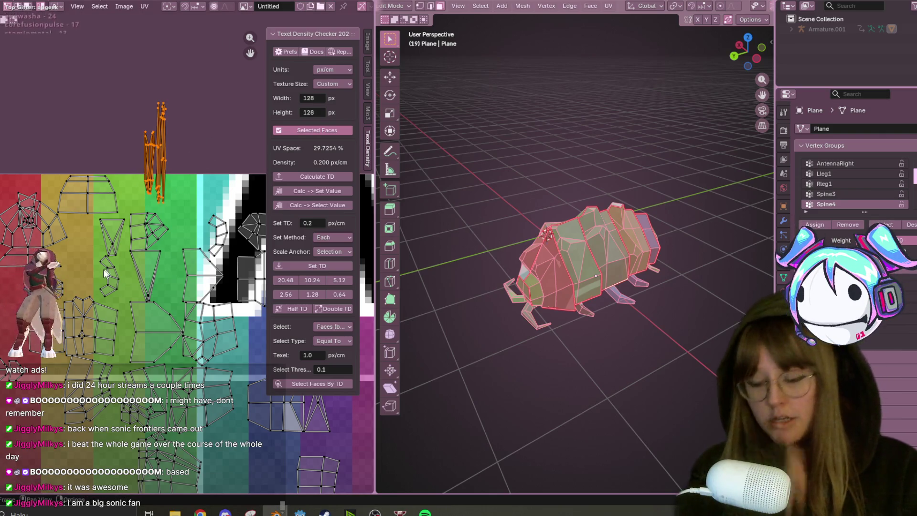
pyautogui.scroll(-2, 201, 115)
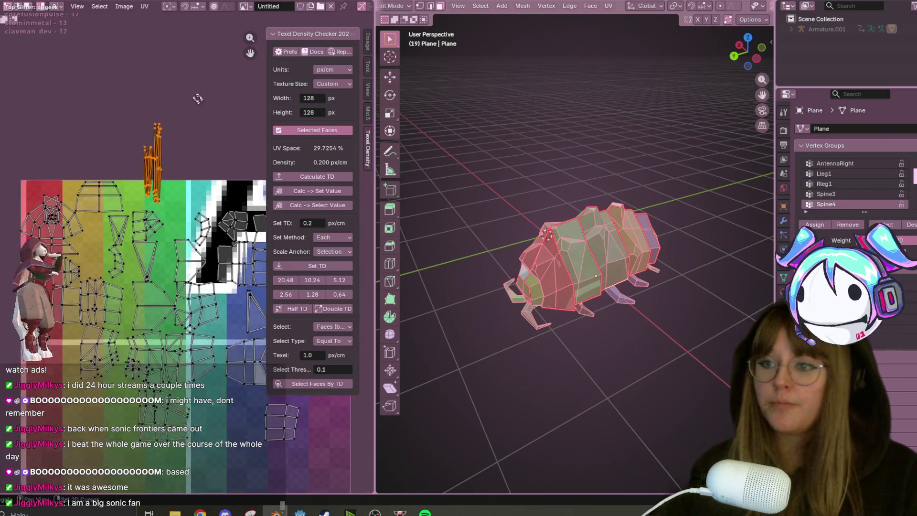
pyautogui.press('g')
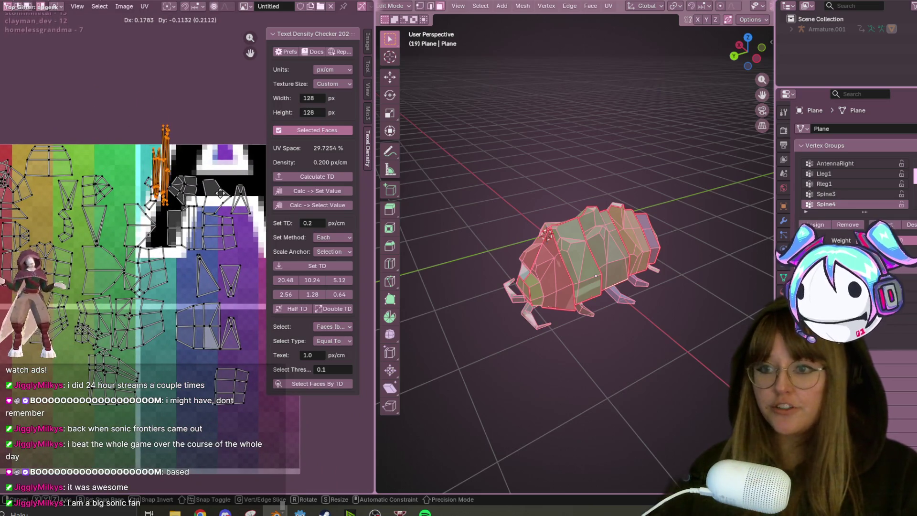
pyautogui.click(173, 373)
pyautogui.scroll(3, 169, 331)
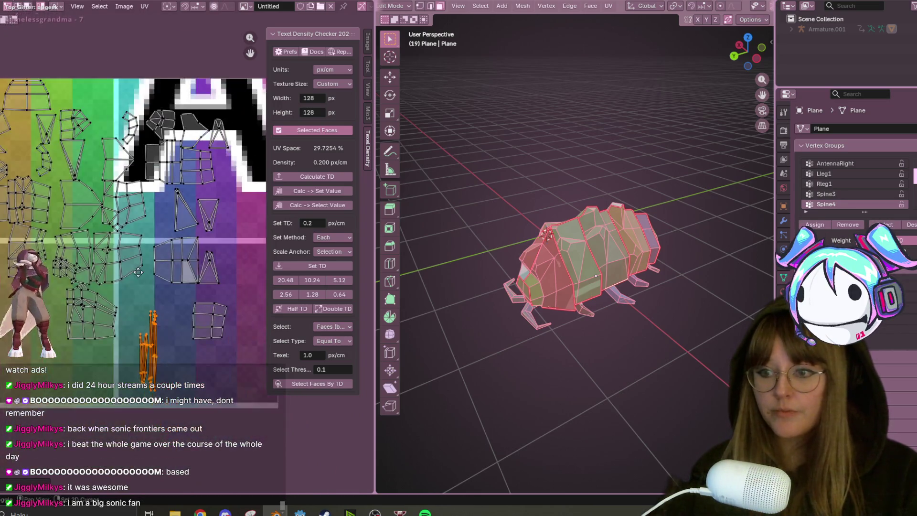
pyautogui.press('g')
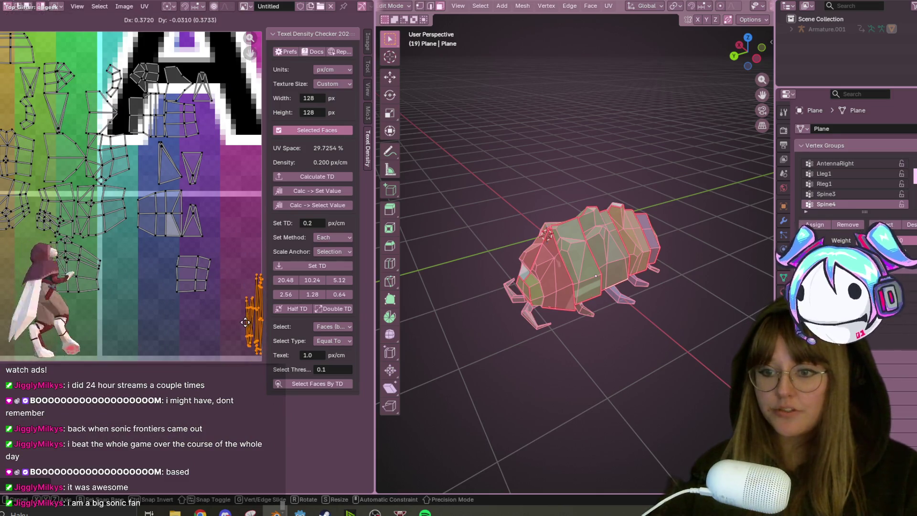
pyautogui.click(241, 354)
pyautogui.moveTo(204, 280)
pyautogui.mouseDown(button='middle')
pyautogui.moveTo(240, 330)
pyautogui.moveTo(280, 357)
pyautogui.mouseUp(button='middle')
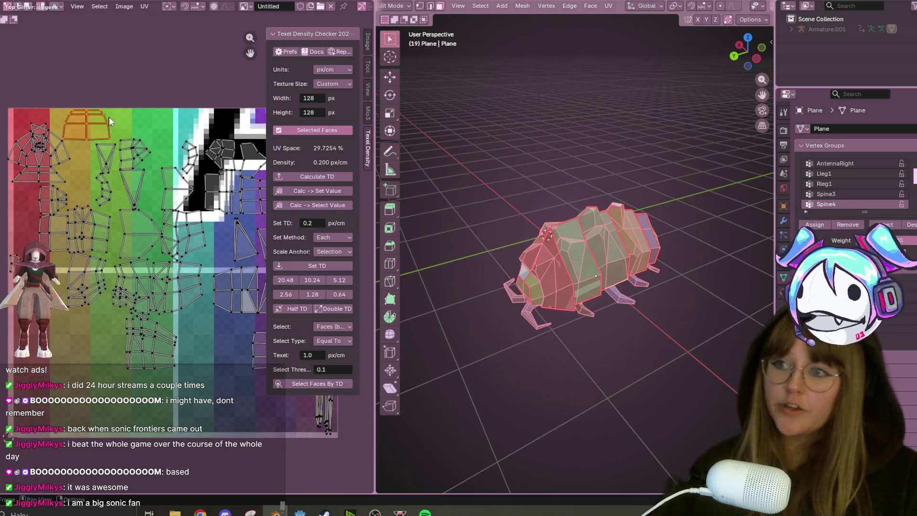
# Move the top UV island down near the lower left
pyautogui.press('g')
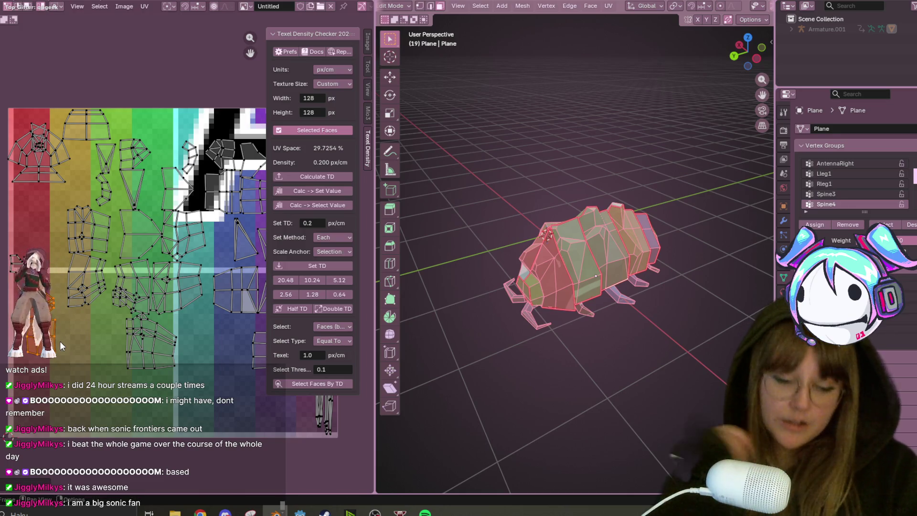
pyautogui.click(59, 342)
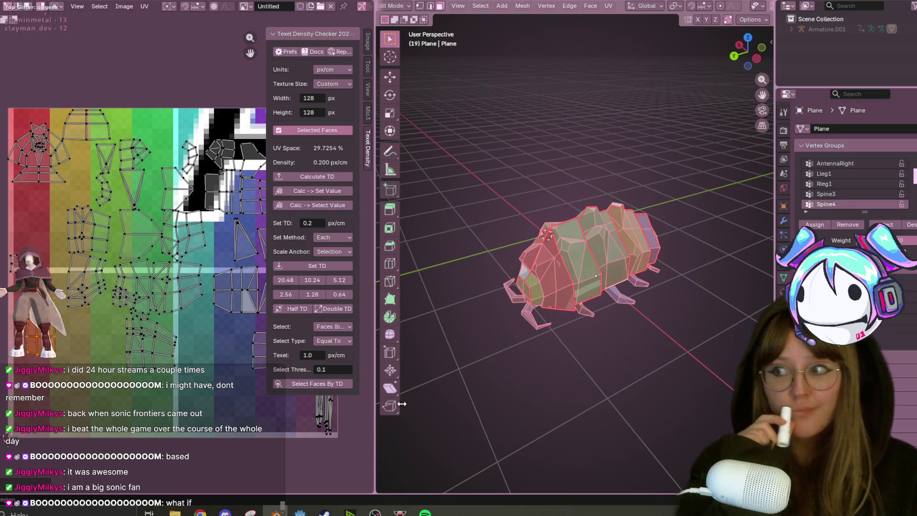
pyautogui.scroll(-10, 574, 209)
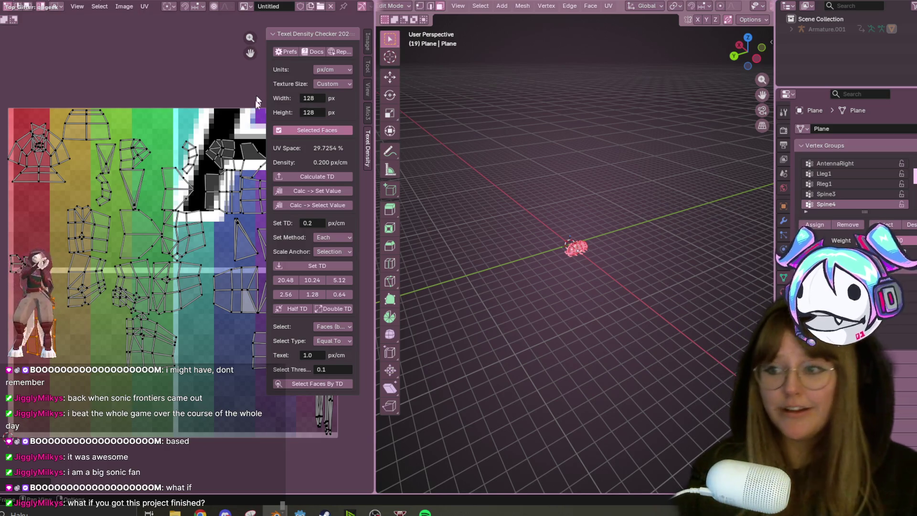
# Move the orange island higher, into the red-orange band, with a small up-right nudge
pyautogui.scroll(3, 161, 248)
pyautogui.scroll(-3, 162, 248)
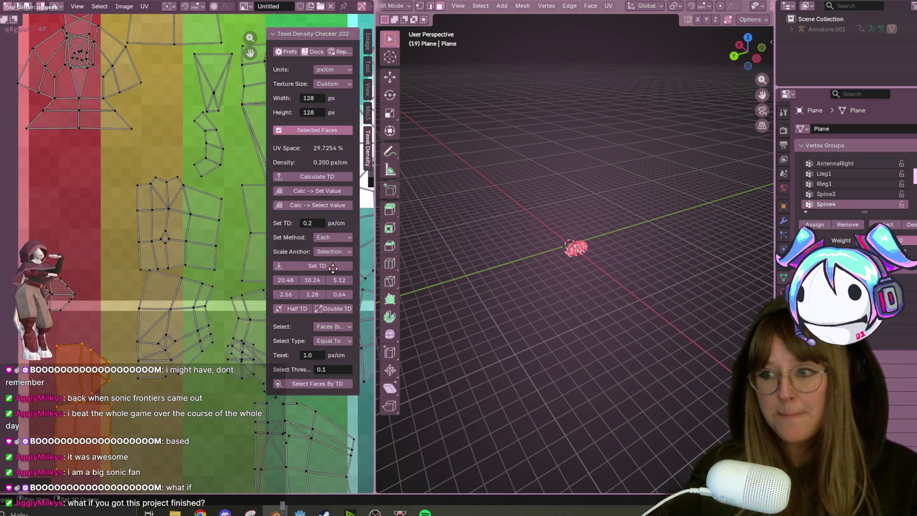
pyautogui.press('g')
pyautogui.click(92, 234)
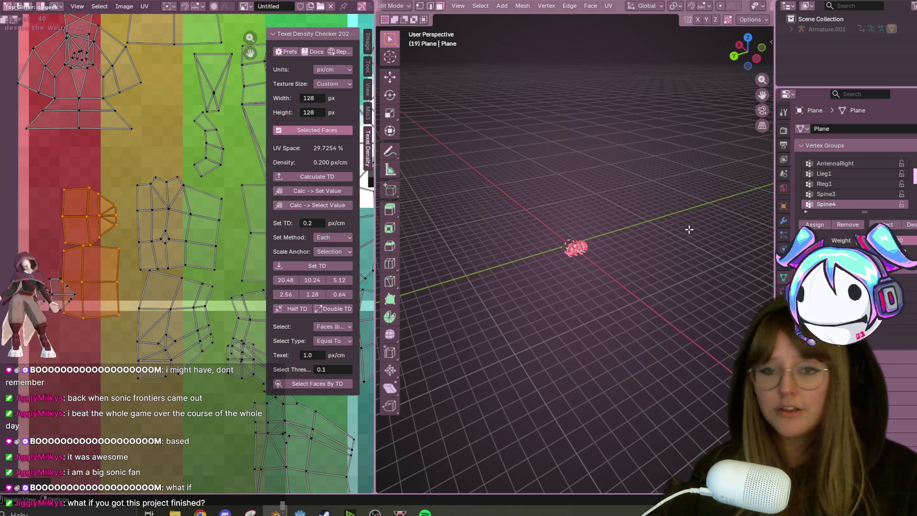
pyautogui.scroll(10, 690, 230)
pyautogui.scroll(4, 679, 285)
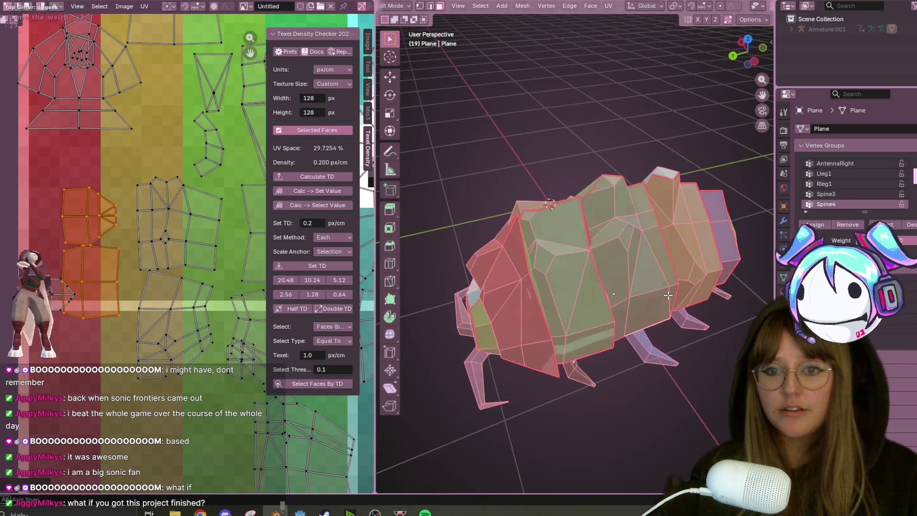
pyautogui.press('g')
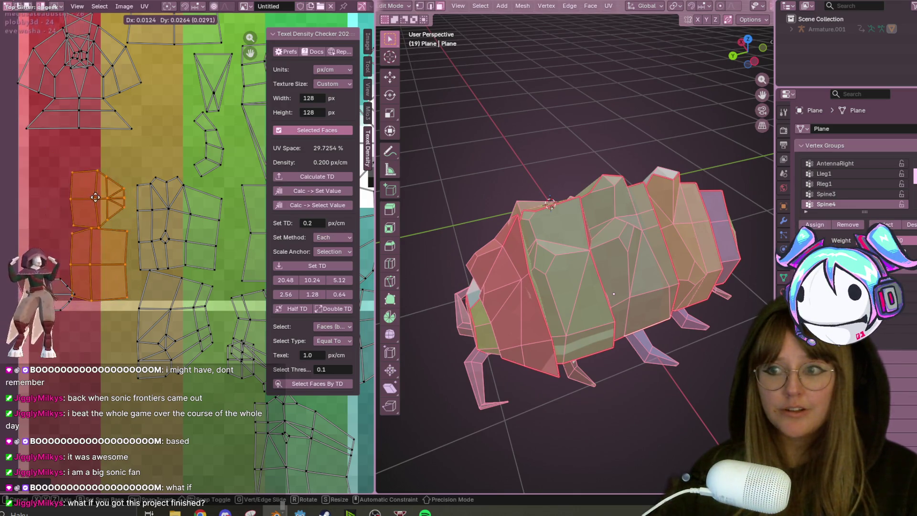
pyautogui.click(97, 197)
pyautogui.press('g')
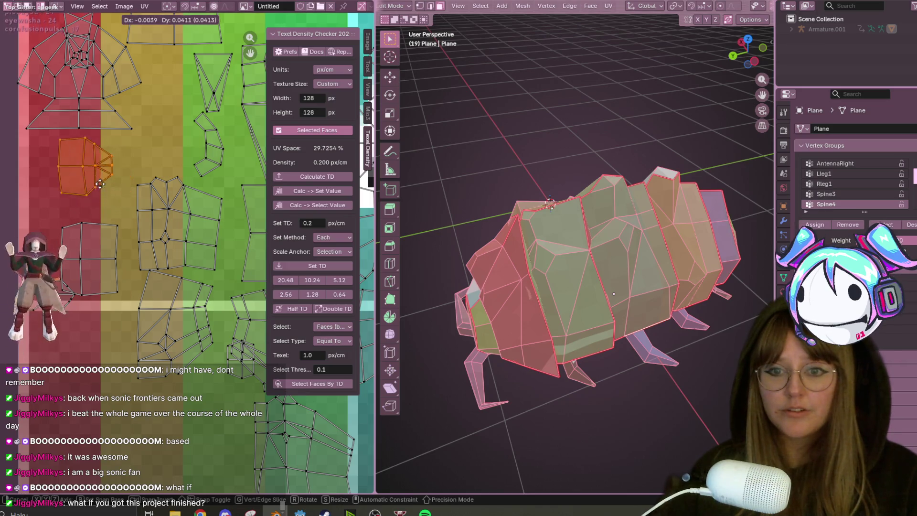
pyautogui.click(148, 224)
# Reposition the orange island up-left, then right, shrink it to about two-thirds, and place it
pyautogui.moveTo(702, 292); pyautogui.dragTo(518, 322, button='middle')
pyautogui.press('g')
pyautogui.click(81, 162)
pyautogui.scroll(-2, 492, 345)
pyautogui.moveTo(492, 345)
pyautogui.mouseDown(button='middle')
pyautogui.moveTo(495, 228)
pyautogui.moveTo(534, 150)
pyautogui.mouseUp(button='middle')
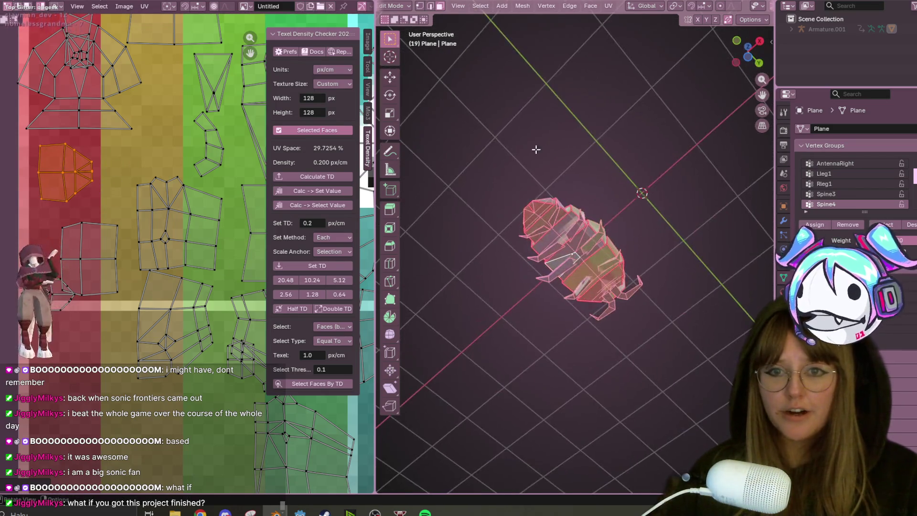
pyautogui.scroll(5, 534, 150)
pyautogui.press('g')
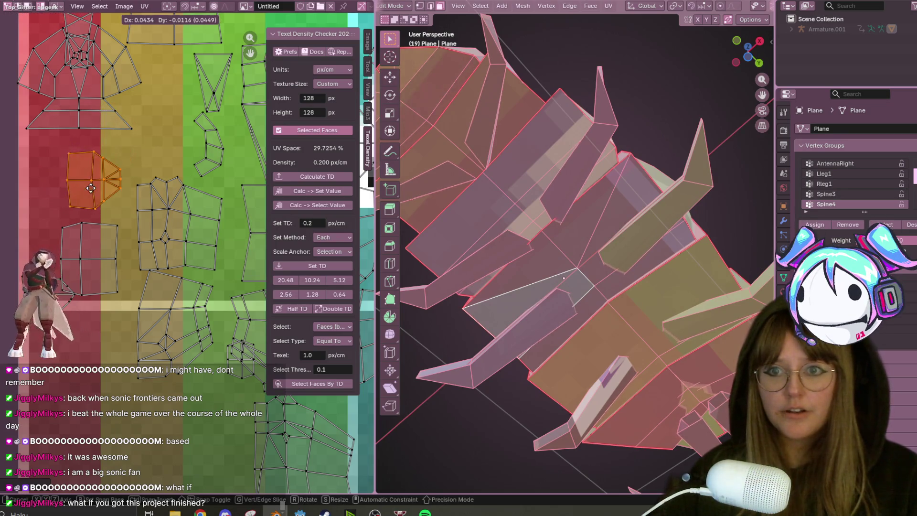
pyautogui.press('s')
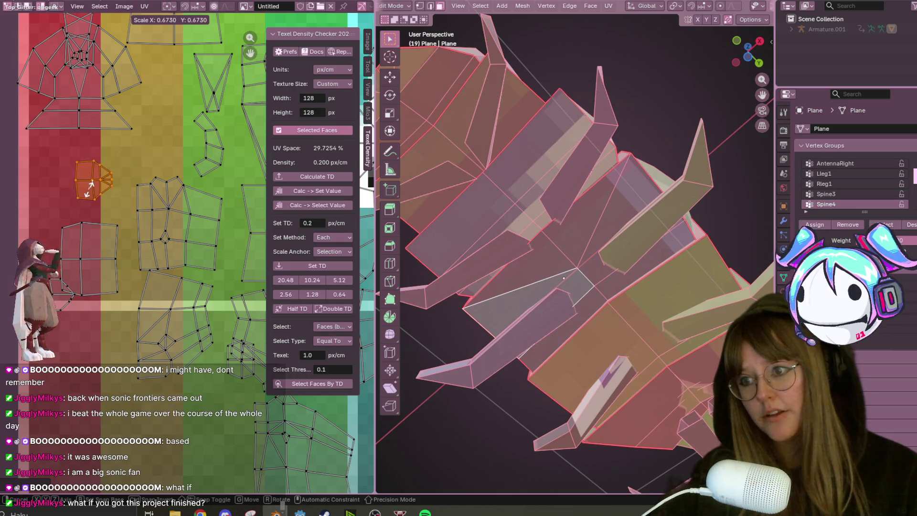
pyautogui.press('g')
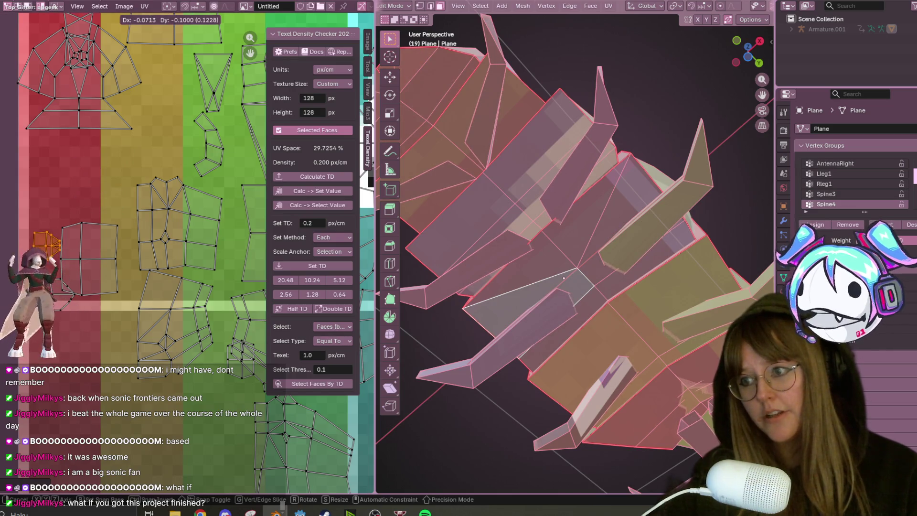
pyautogui.press('Return')
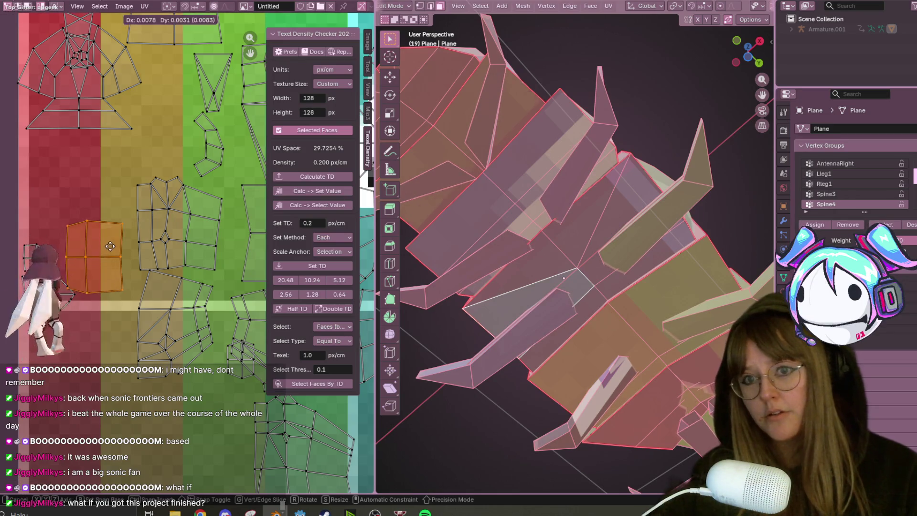
pyautogui.press('s')
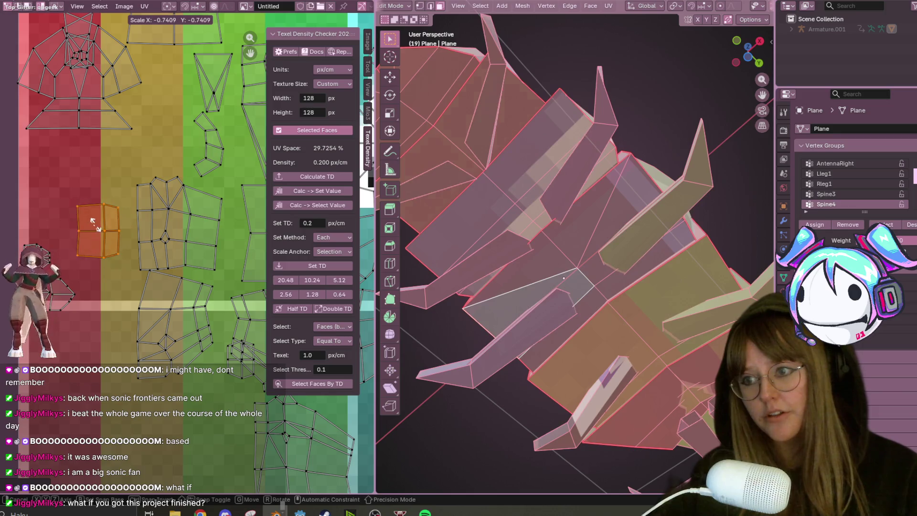
pyautogui.press('g')
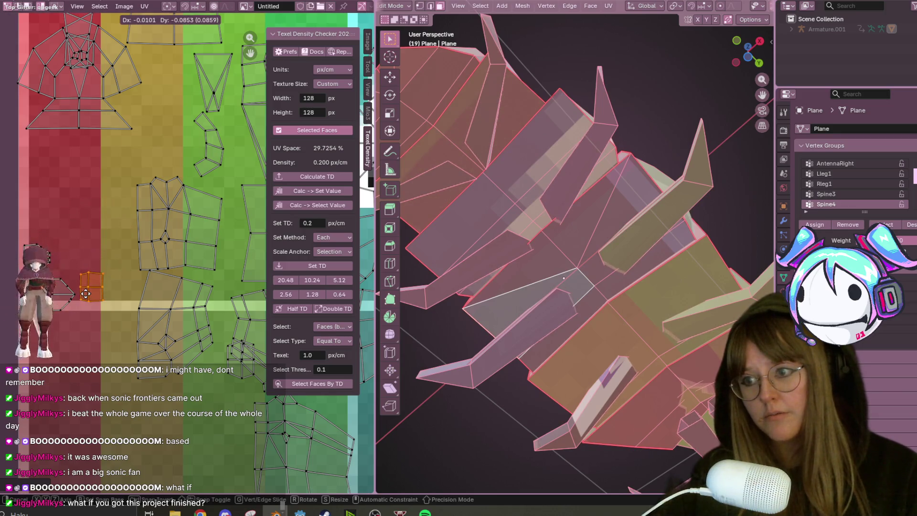
pyautogui.click(85, 294)
# Select the neighbouring island with L and move it upward, then orbit to the bug's head
pyautogui.moveTo(170, 308); pyautogui.dragTo(139, 358, button='middle')
pyautogui.press('l')
pyautogui.press('g')
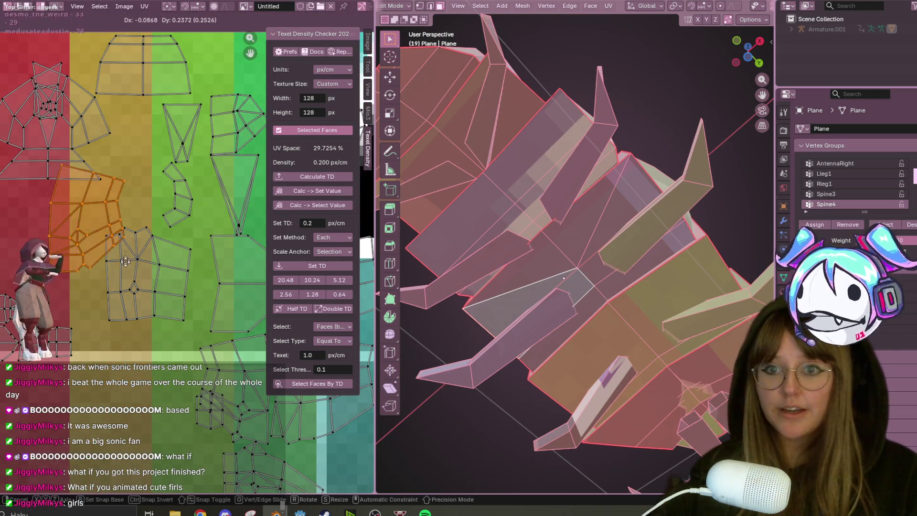
pyautogui.click(142, 241)
pyautogui.scroll(-5, 573, 334)
pyautogui.moveTo(573, 335)
pyautogui.mouseDown(button='middle')
pyautogui.moveTo(613, 370)
pyautogui.moveTo(608, 400)
pyautogui.mouseUp(button='middle')
pyautogui.moveTo(660, 362)
pyautogui.mouseDown(button='middle')
pyautogui.moveTo(544, 292)
pyautogui.moveTo(590, 293)
pyautogui.mouseUp(button='middle')
pyautogui.scroll(4, 621, 335)
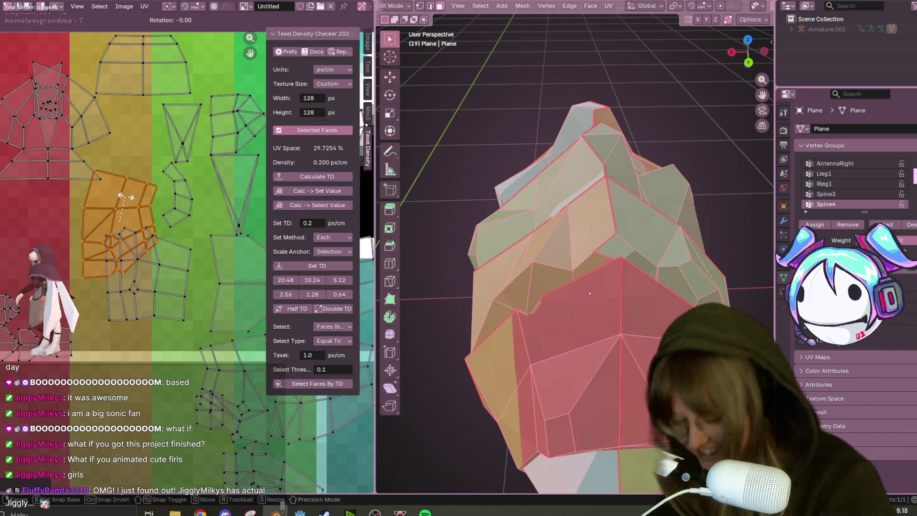
# Undo the last change and rotate the selected end-cap island about 171° upright
pyautogui.hotkey('ctrl', 'z')
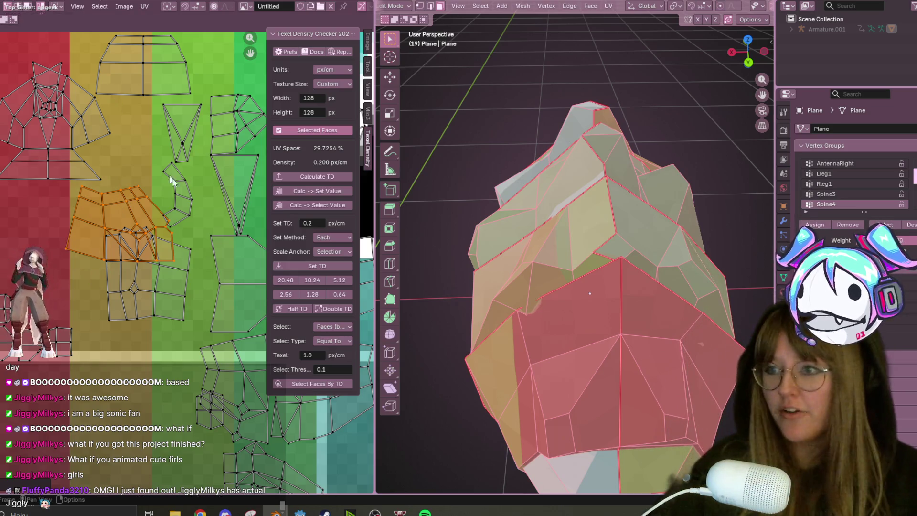
pyautogui.moveTo(207, 235); pyautogui.dragTo(200, 247, button='middle')
pyautogui.press('r')
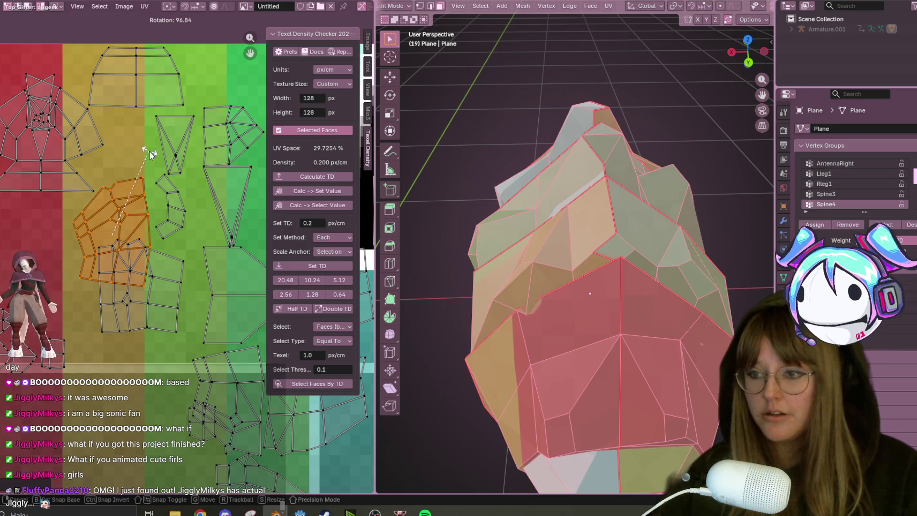
pyautogui.click(122, 299)
pyautogui.press('r')
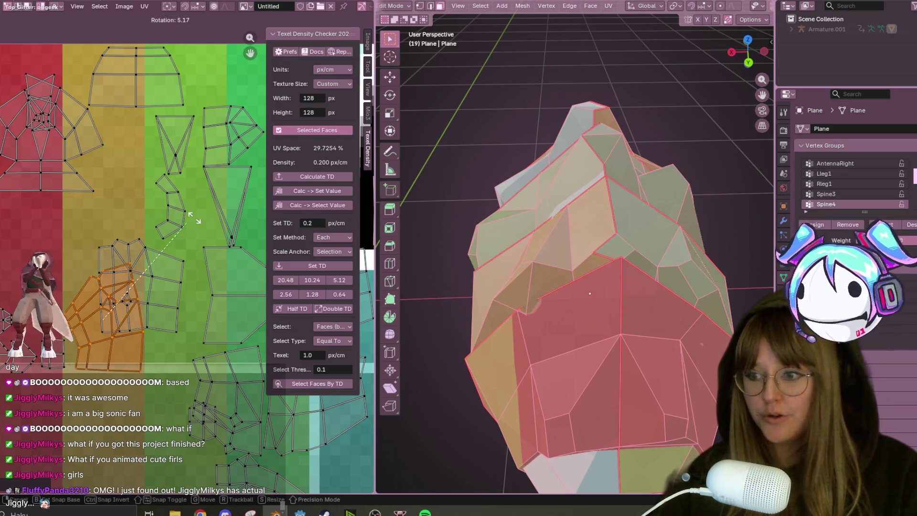
pyautogui.click(142, 302)
pyautogui.moveTo(142, 301); pyautogui.dragTo(121, 315, button='middle')
# Reposition the end-cap island and give it another rotation to settle it
pyautogui.press('g')
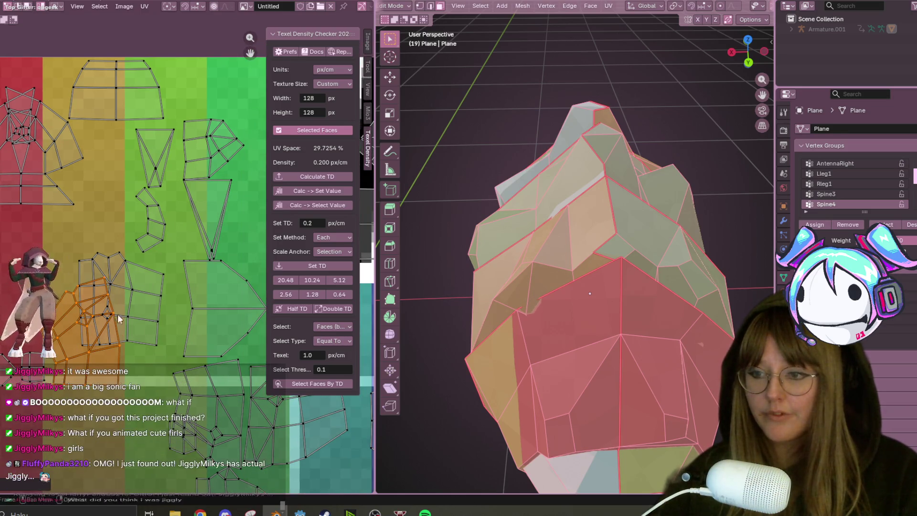
pyautogui.click(144, 300)
pyautogui.moveTo(174, 292); pyautogui.dragTo(140, 235, button='middle')
pyautogui.press('g')
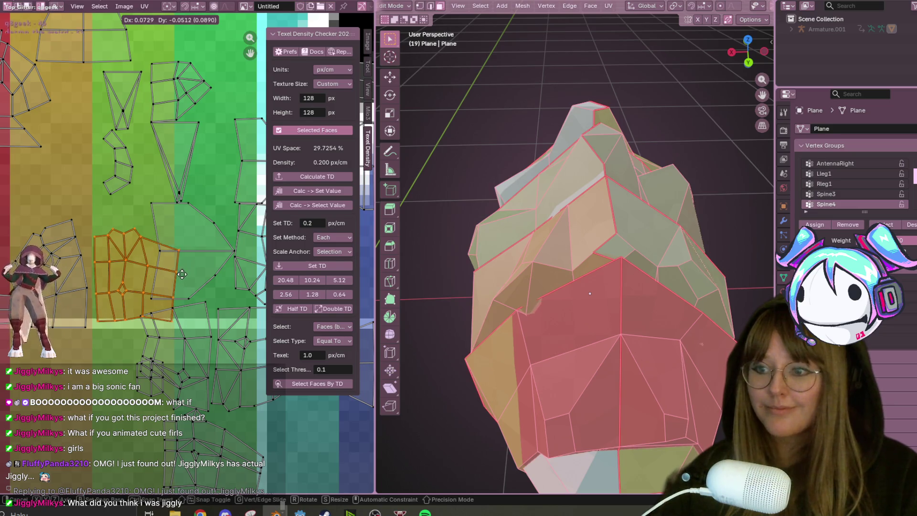
pyautogui.click(187, 271)
pyautogui.moveTo(220, 285)
pyautogui.mouseDown(button='middle')
pyautogui.moveTo(172, 337)
pyautogui.moveTo(172, 210)
pyautogui.moveTo(164, 306)
pyautogui.moveTo(215, 377)
pyautogui.mouseUp(button='middle')
pyautogui.press('r')
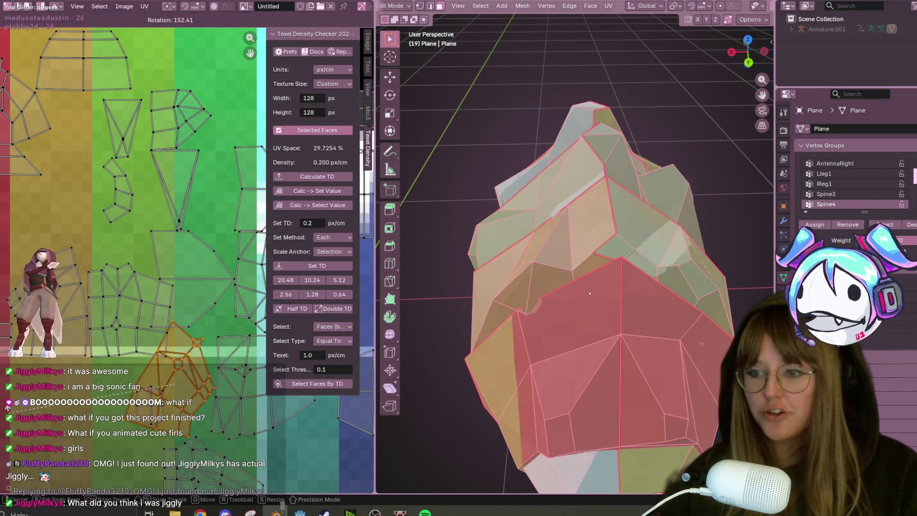
pyautogui.click(96, 429)
pyautogui.moveTo(95, 428); pyautogui.dragTo(143, 450, button='middle')
pyautogui.press('g')
# Select the upper-left island and trial a scale, keeping its original size
pyautogui.press('Escape')
pyautogui.click(57, 260)
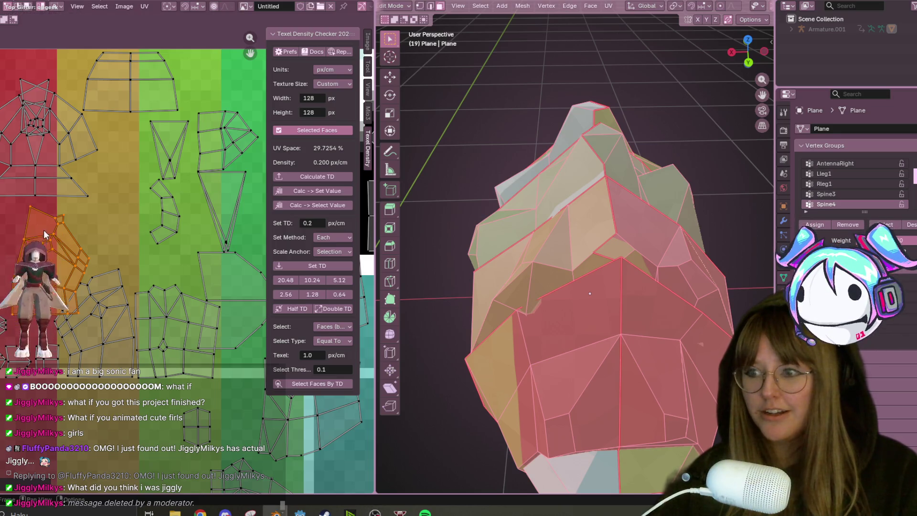
pyautogui.press('s')
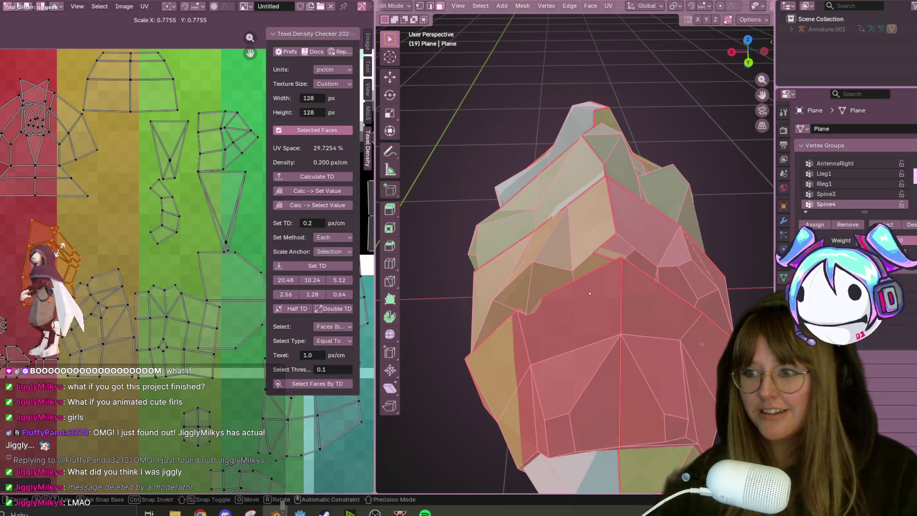
pyautogui.rightClick(44, 239)
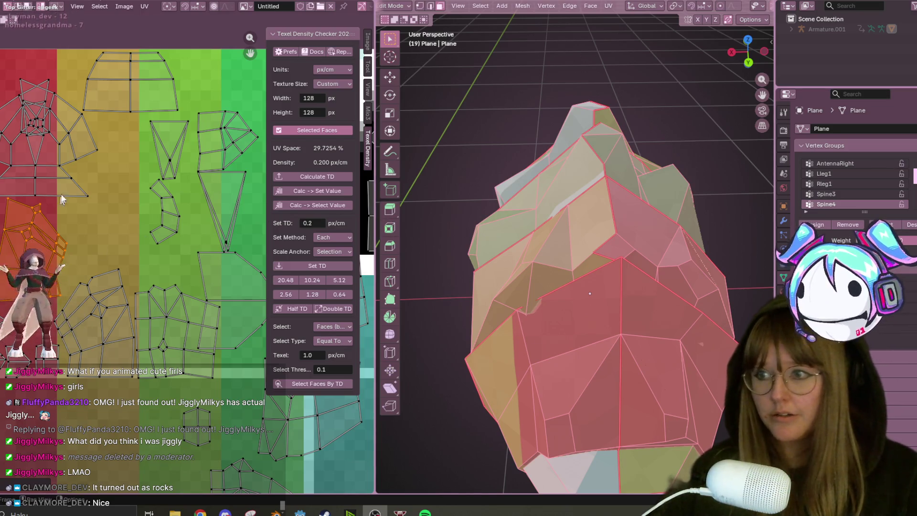
# Move the round island upward and slide the top trapezoid island right
pyautogui.click(67, 148)
pyautogui.moveTo(94, 130); pyautogui.dragTo(110, 150, button='middle')
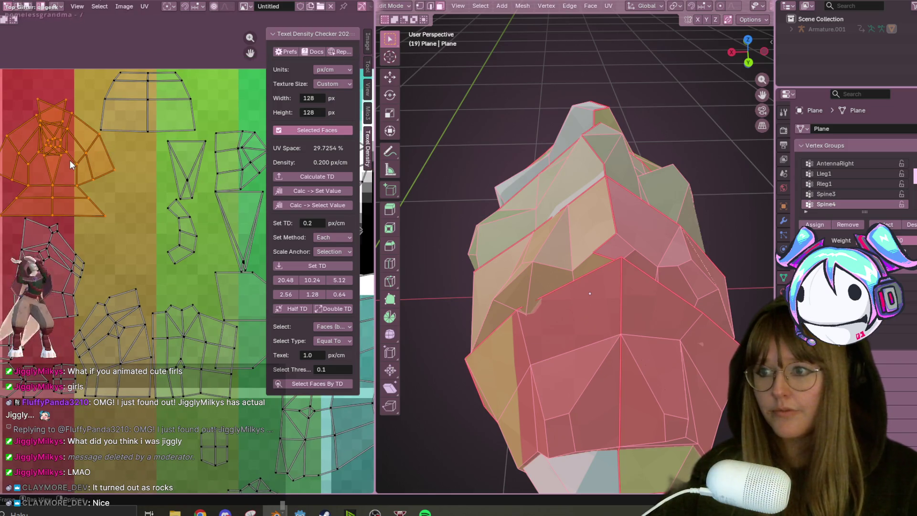
pyautogui.press('g')
pyautogui.click(71, 135)
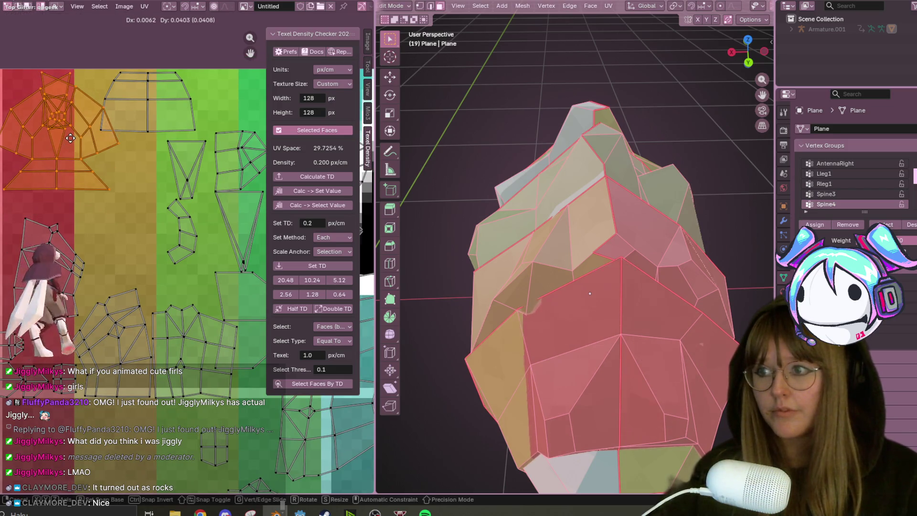
pyautogui.click(167, 115)
pyautogui.moveTo(167, 115); pyautogui.dragTo(189, 115)
pyautogui.moveTo(141, 143); pyautogui.dragTo(129, 155, button='middle')
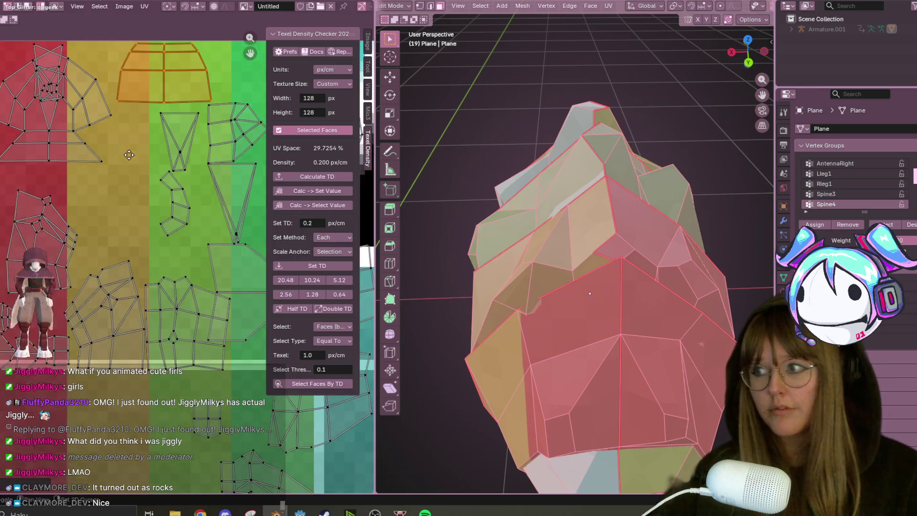
# Move the left island into place, then shift it further left and down
pyautogui.click(66, 213)
pyautogui.press('g')
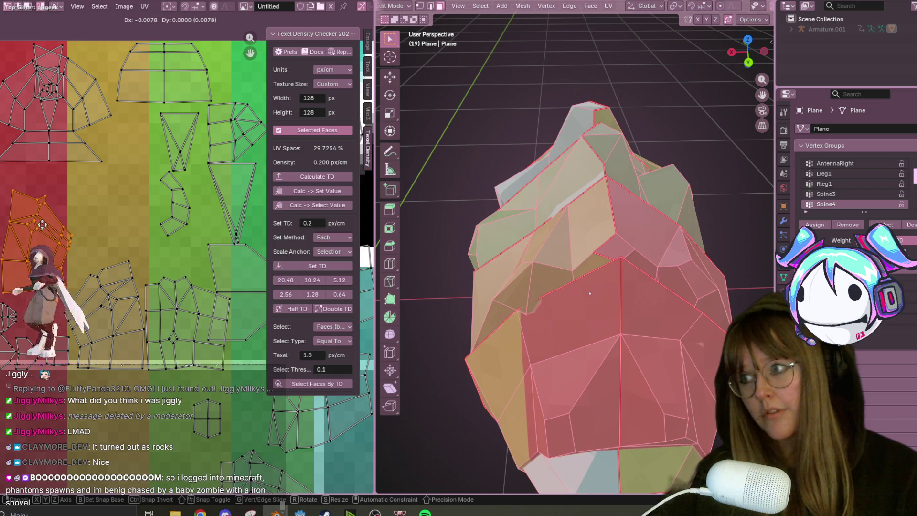
pyautogui.click(42, 222)
pyautogui.scroll(2, 44, 222)
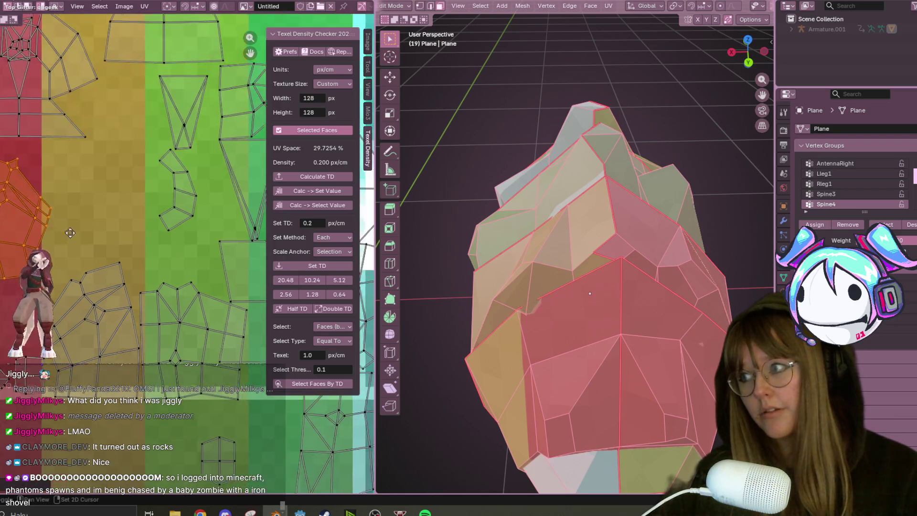
pyautogui.moveTo(85, 249); pyautogui.dragTo(142, 236, button='middle')
pyautogui.press('g')
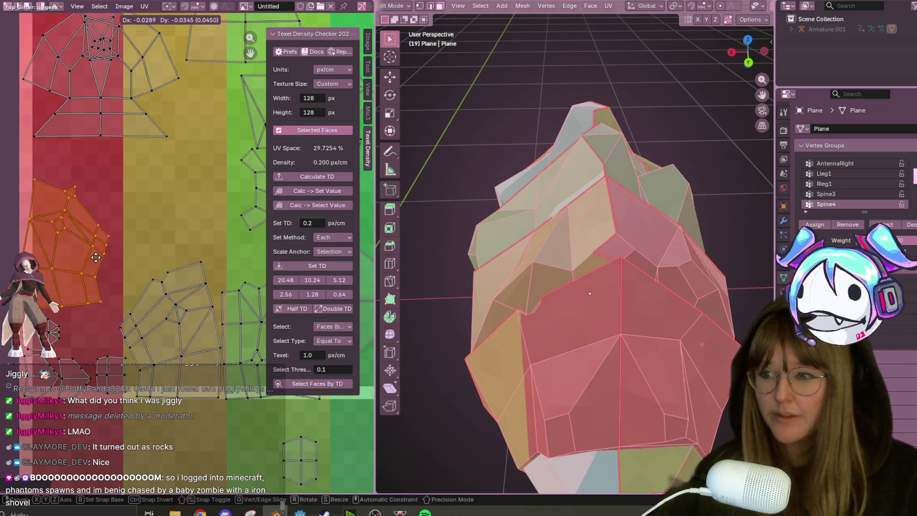
pyautogui.moveTo(178, 307); pyautogui.dragTo(135, 291, button='middle')
pyautogui.moveTo(51, 258); pyautogui.dragTo(13, 279, button='middle')
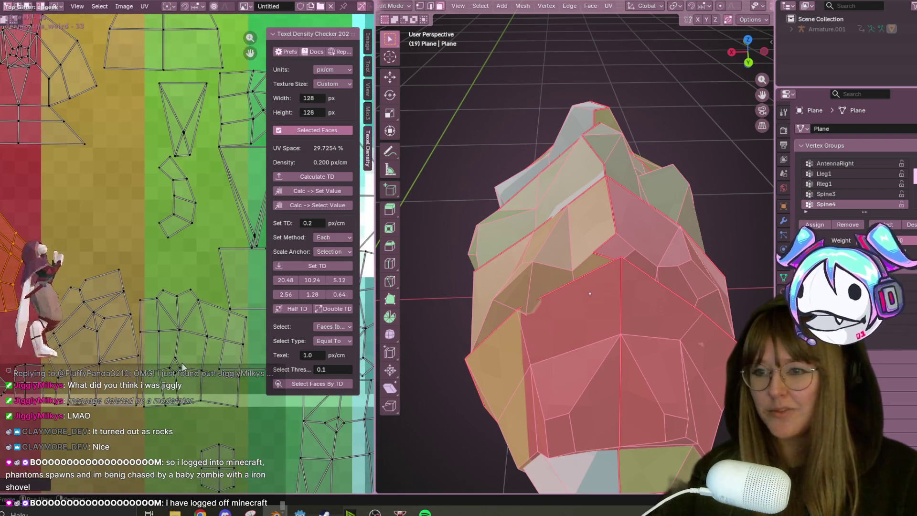
# Move the grid-shaped island left, shrink it, and drop it in its new spot
pyautogui.click(202, 361)
pyautogui.press('g')
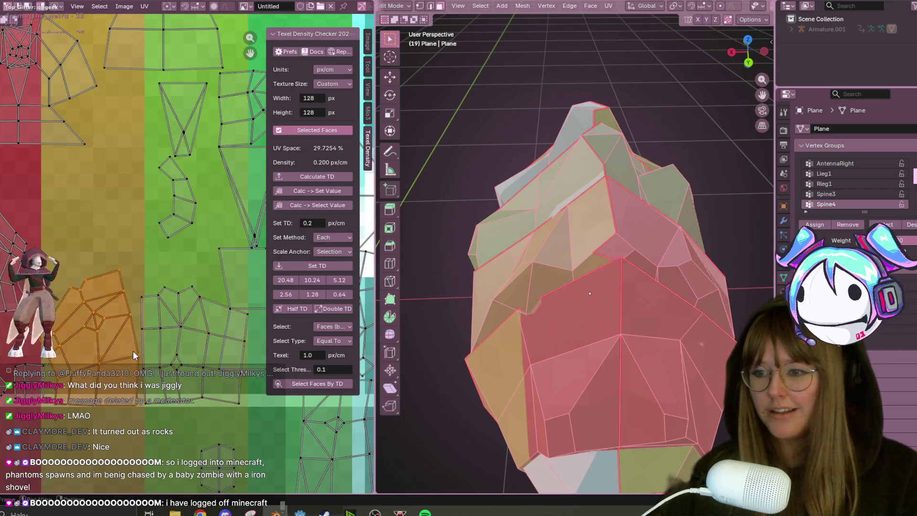
pyautogui.click(133, 350)
pyautogui.keyDown('ctrl'); pyautogui.hscroll(2, 255, 313); pyautogui.keyUp('ctrl')
pyautogui.scroll(-3, 255, 313)
pyautogui.press('s')
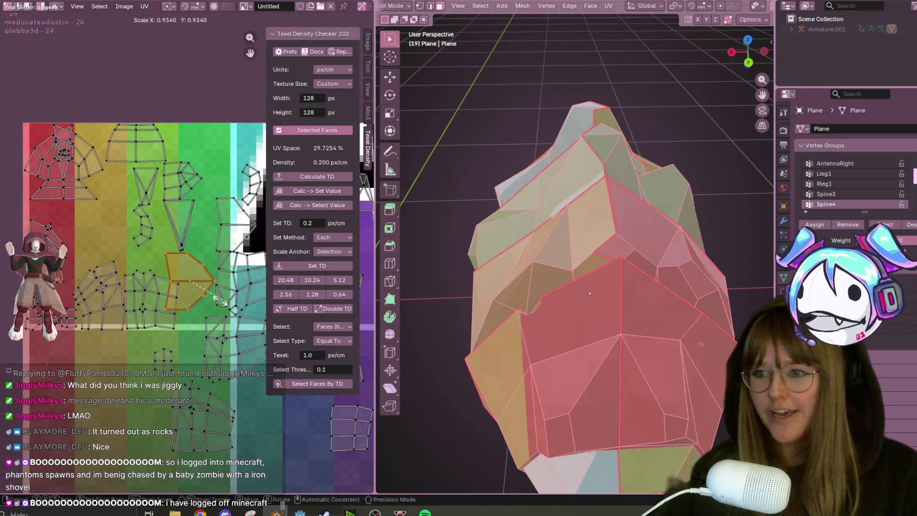
pyautogui.click(205, 297)
pyautogui.press('g')
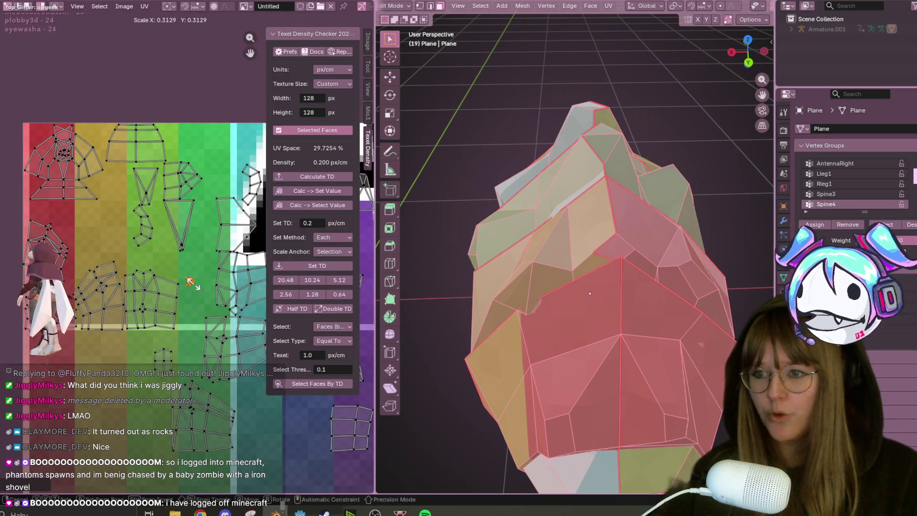
pyautogui.click(65, 302)
pyautogui.scroll(3, 62, 302)
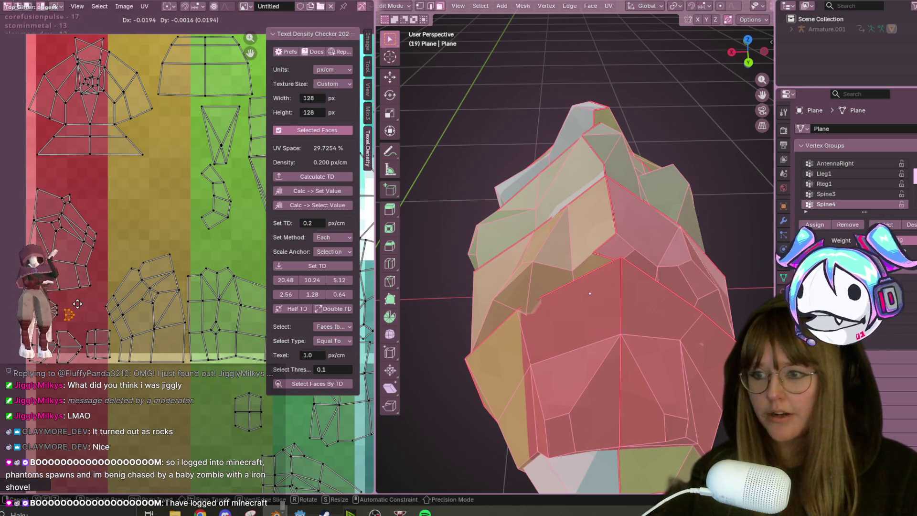
pyautogui.moveTo(130, 292); pyautogui.dragTo(8, 312, button='middle')
# Move another island upward, then place it in the lower left
pyautogui.click(81, 337)
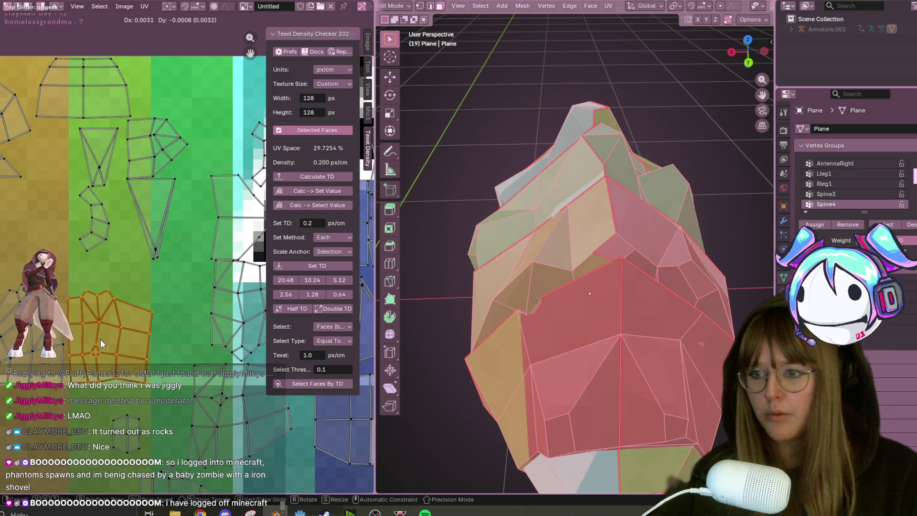
pyautogui.scroll(-1, 172, 267)
pyautogui.click(224, 297)
pyautogui.press('g')
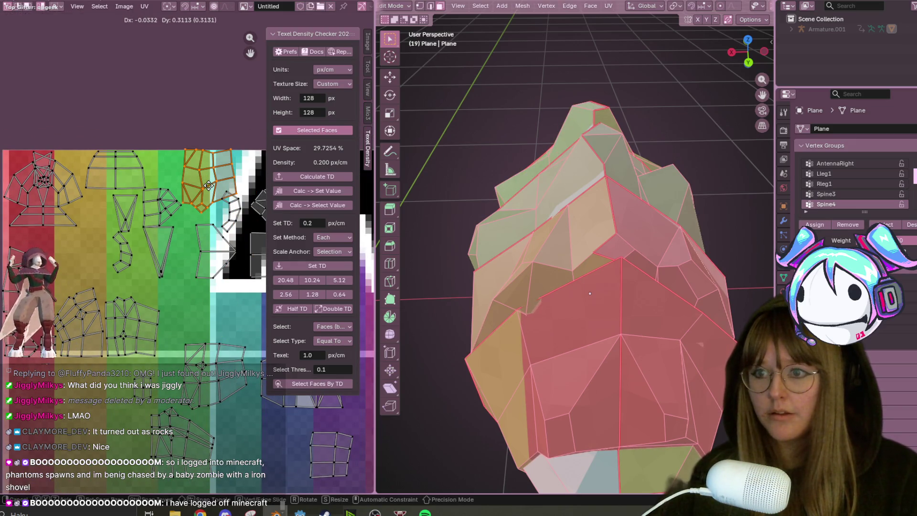
pyautogui.click(208, 185)
pyautogui.press('r')
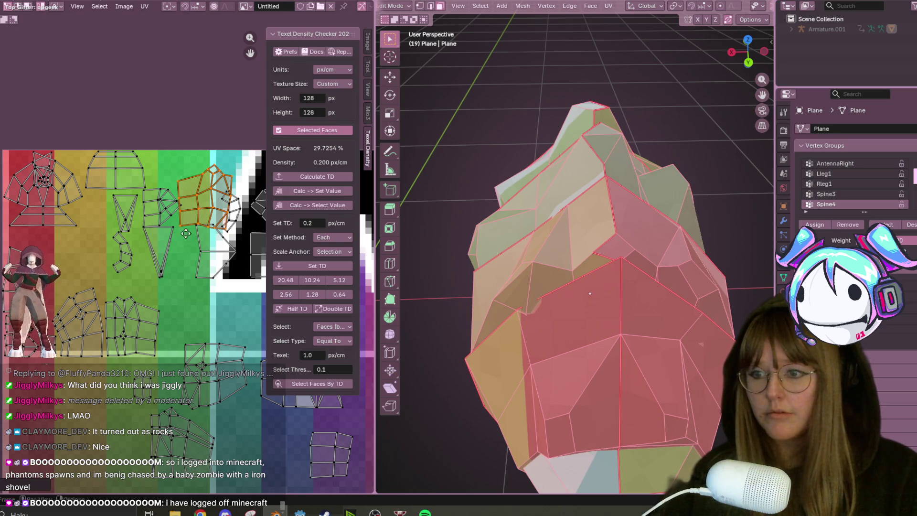
pyautogui.press('g')
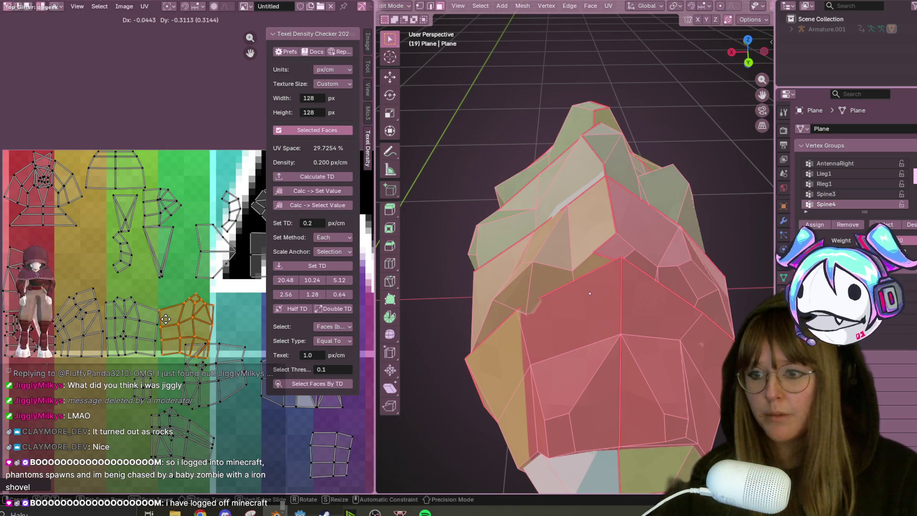
pyautogui.click(165, 319)
# Redo the island's rotation after undoing a first attempt, then select the lower island
pyautogui.scroll(2, 128, 280)
pyautogui.press('g')
pyautogui.press('r')
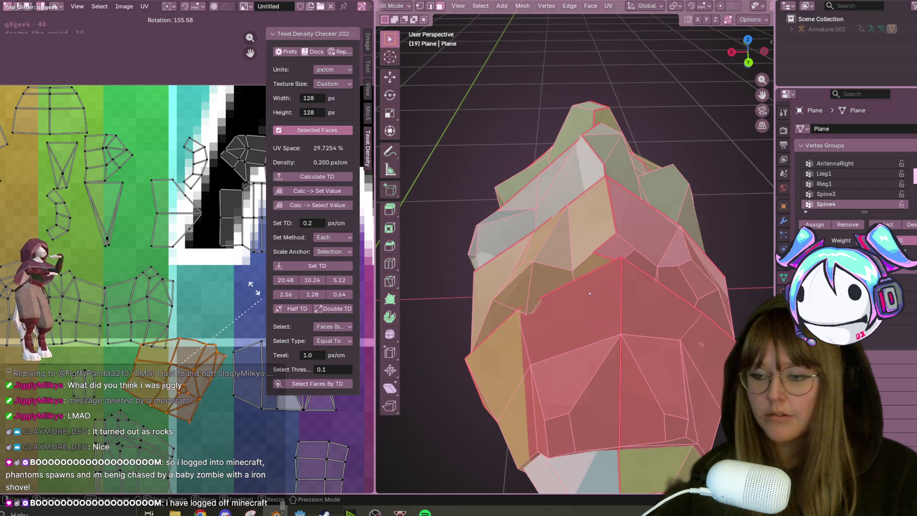
pyautogui.hotkey('ctrl', 'z')
pyautogui.hotkey('ctrl', 'z')
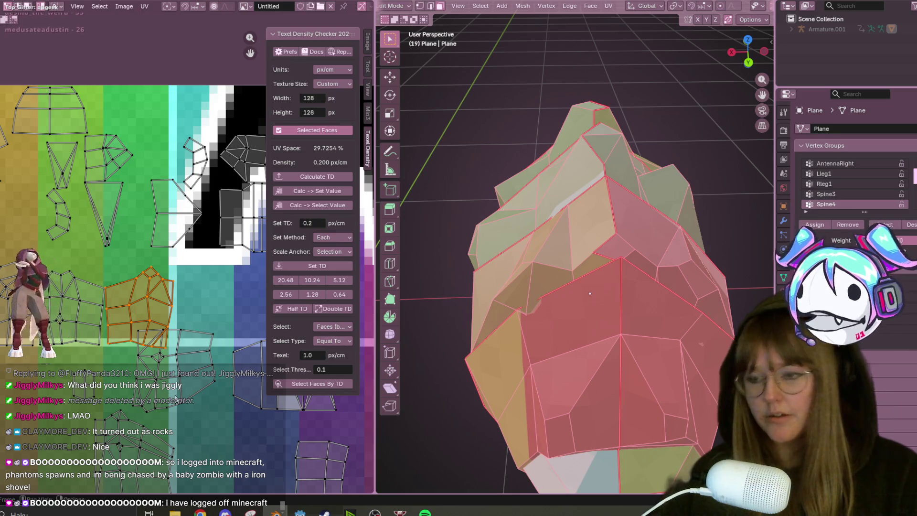
pyautogui.press('r')
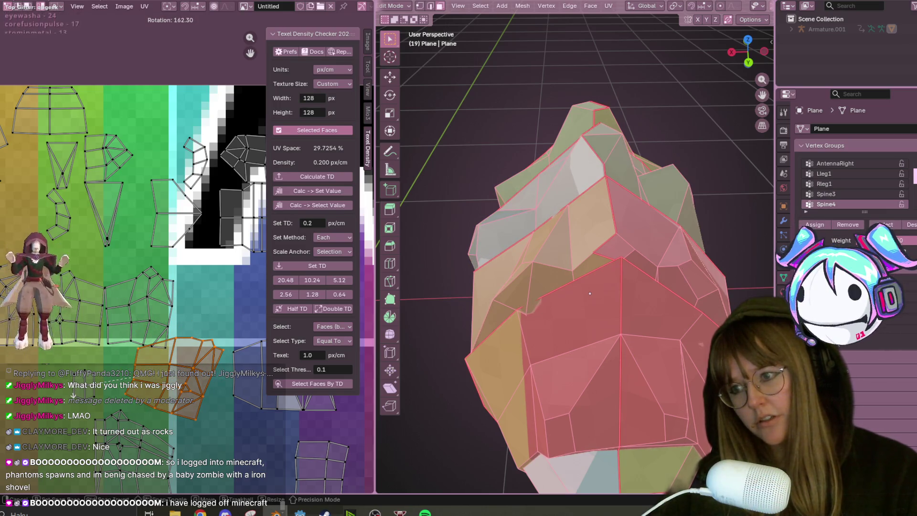
pyautogui.click(65, 403)
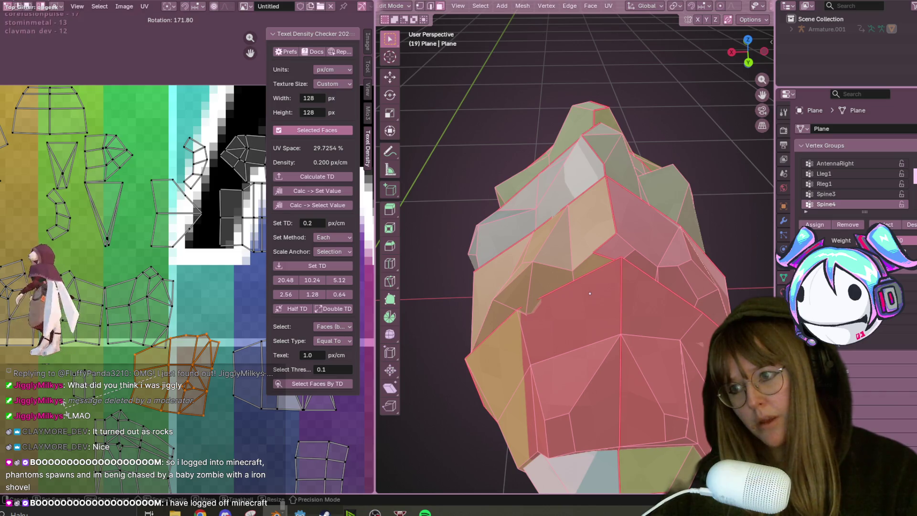
pyautogui.scroll(-1, 95, 369)
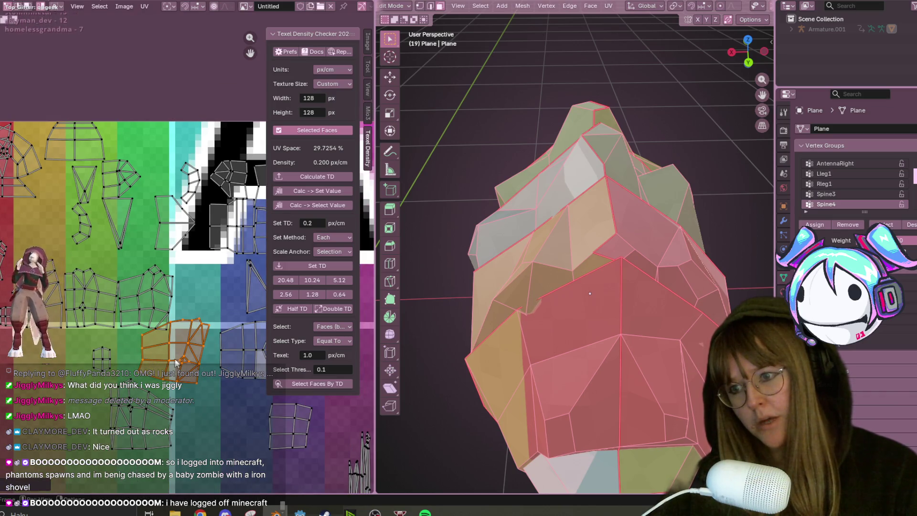
pyautogui.scroll(1, 167, 343)
pyautogui.moveTo(109, 389)
pyautogui.mouseDown(button='middle')
pyautogui.moveTo(100, 309)
pyautogui.moveTo(176, 308)
pyautogui.mouseUp(button='middle')
pyautogui.click(99, 306)
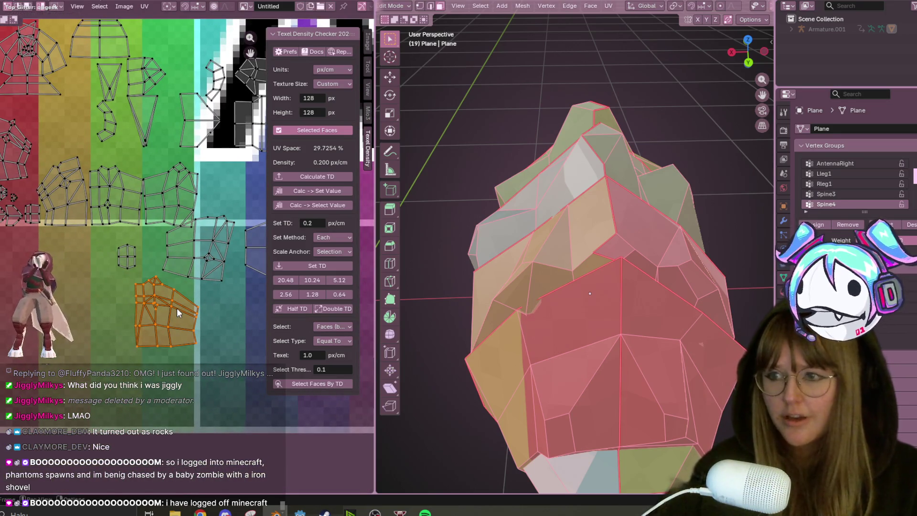
# Straighten the lower island into an even quad grid with Follow Active Quads
pyautogui.rightClick(177, 308)
pyautogui.rightClick(157, 315)
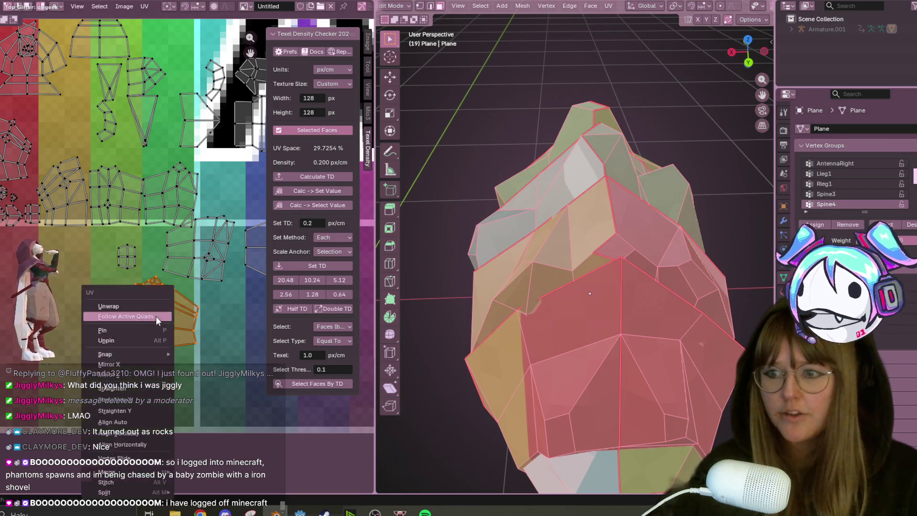
pyautogui.click(160, 388)
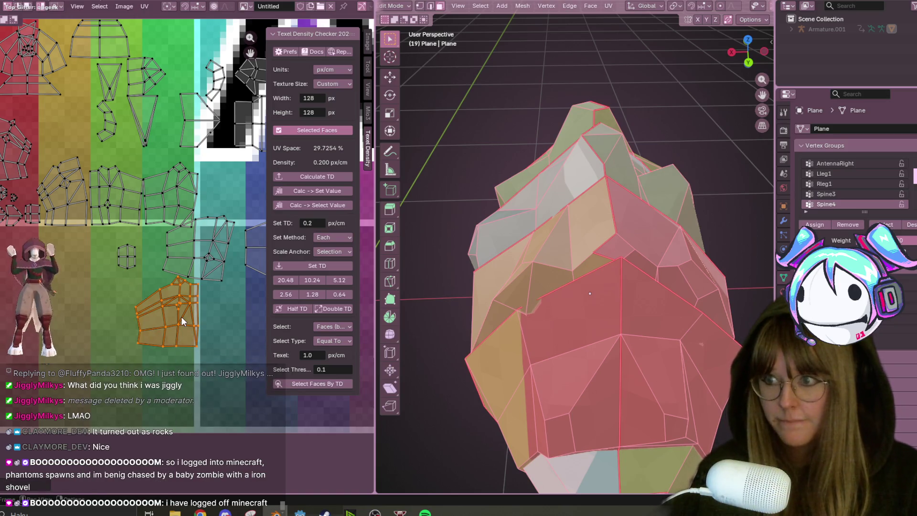
pyautogui.scroll(1, 181, 316)
pyautogui.moveTo(182, 317); pyautogui.dragTo(163, 359, button='middle')
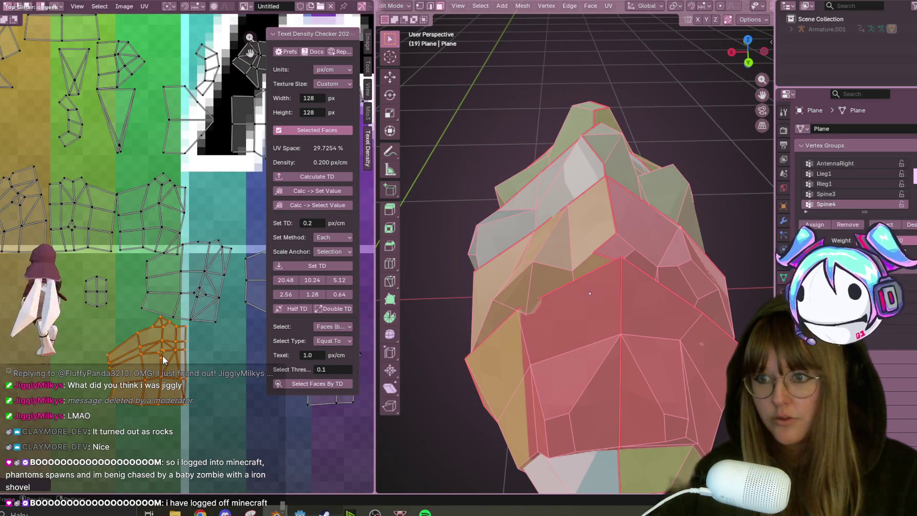
# Move the straightened island up and right and tilt it about 13°
pyautogui.press('g')
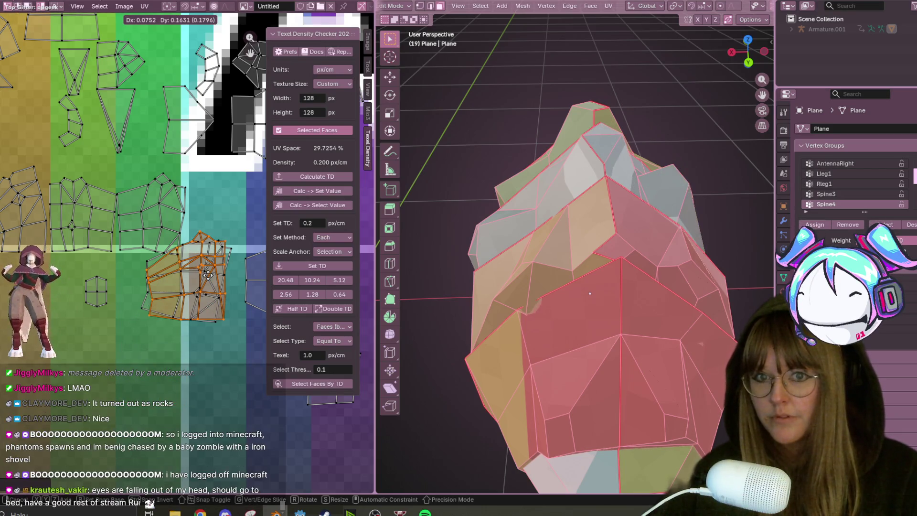
pyautogui.click(208, 275)
pyautogui.press('r')
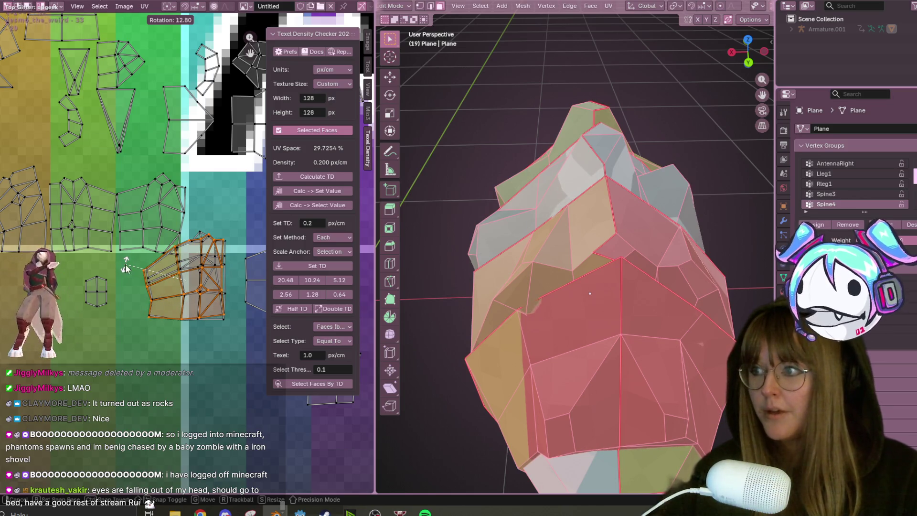
pyautogui.click(126, 268)
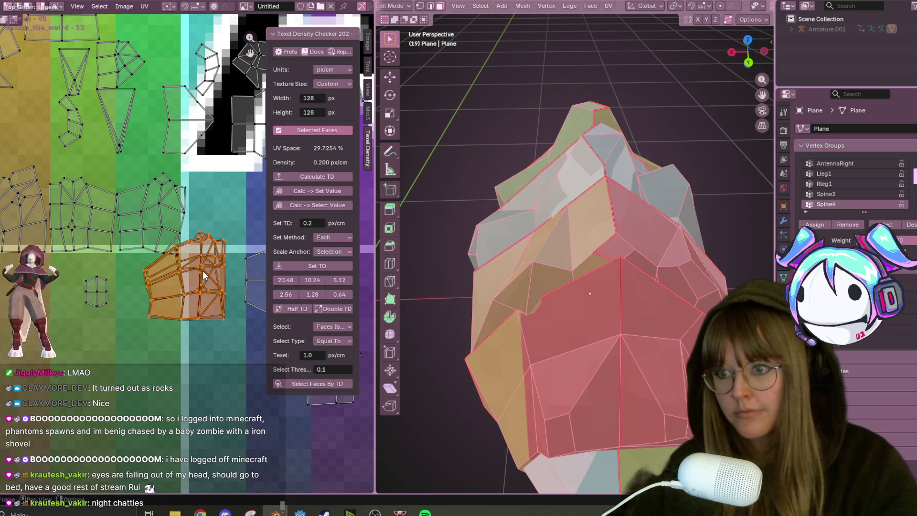
# Move the straightened island up-left, then place it lower and further right
pyautogui.moveTo(159, 322); pyautogui.dragTo(187, 360, button='middle')
pyautogui.scroll(2, 188, 361)
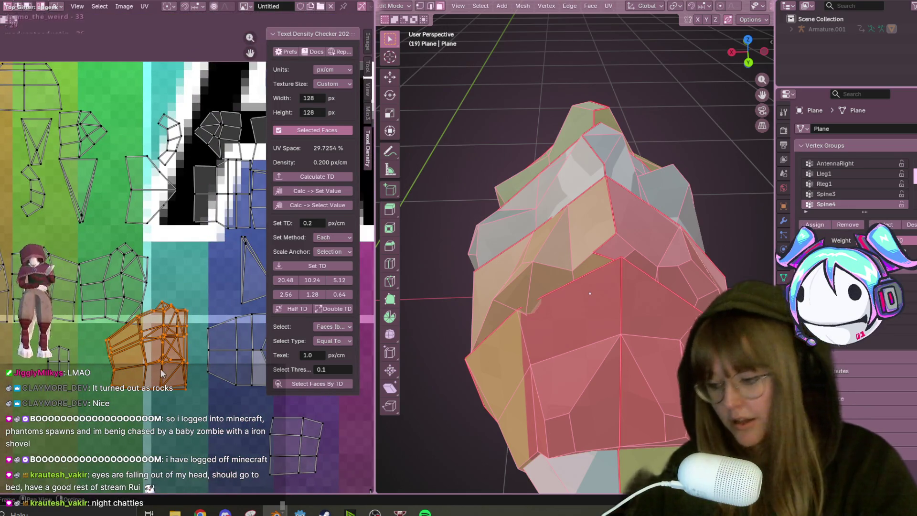
pyautogui.press('g')
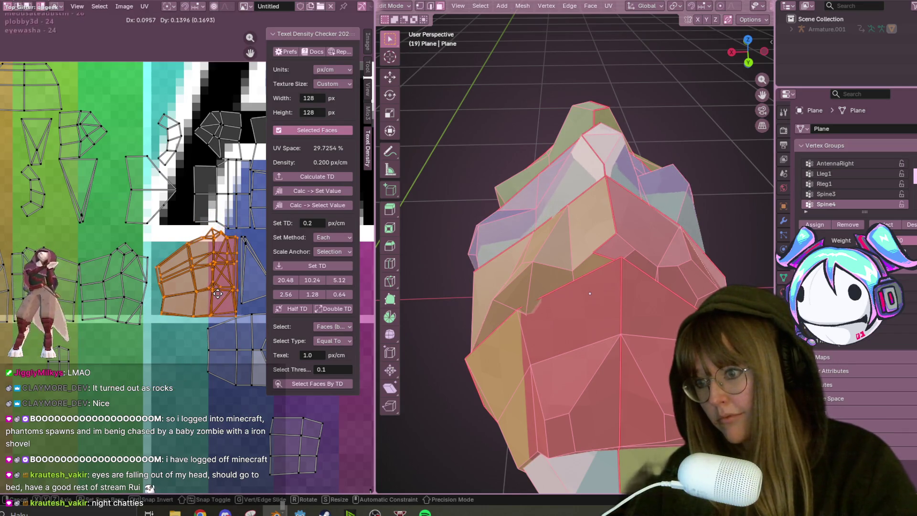
pyautogui.click(217, 296)
pyautogui.scroll(-1, 189, 300)
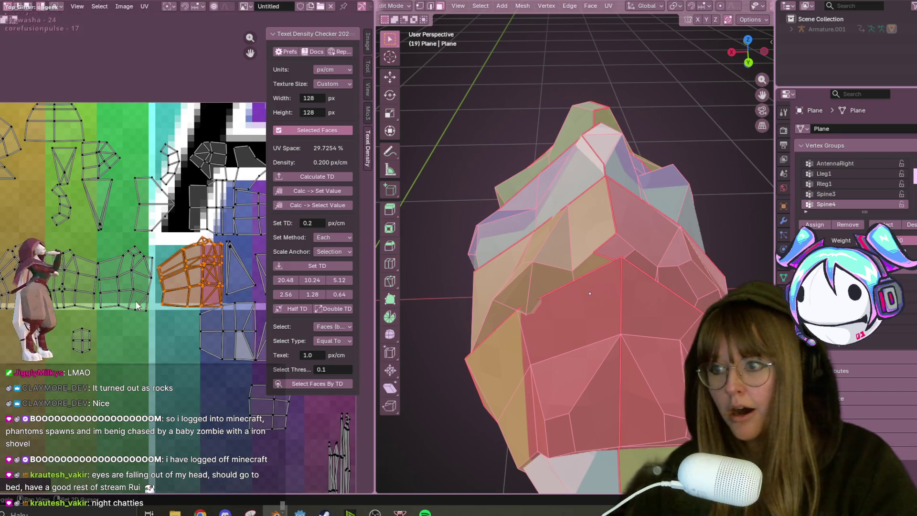
pyautogui.hscroll(-5, 186, 297)
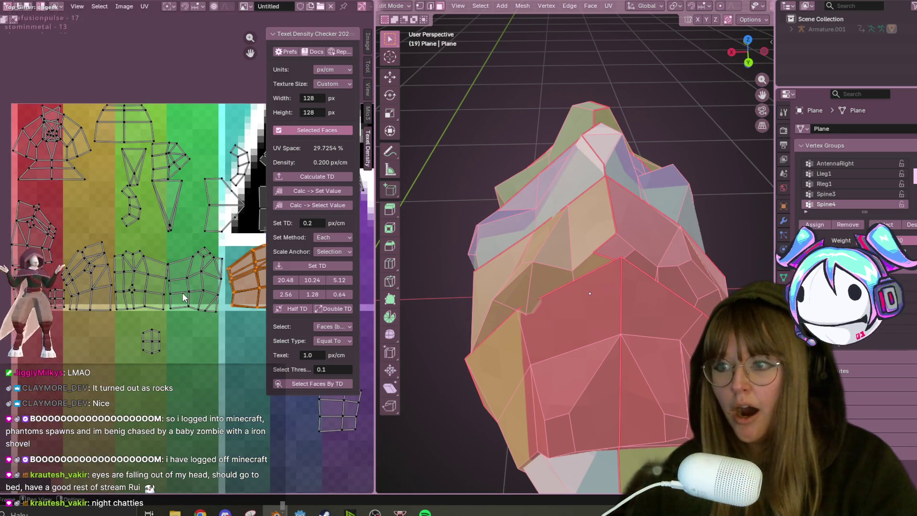
pyautogui.moveTo(166, 289); pyautogui.dragTo(142, 261, button='middle')
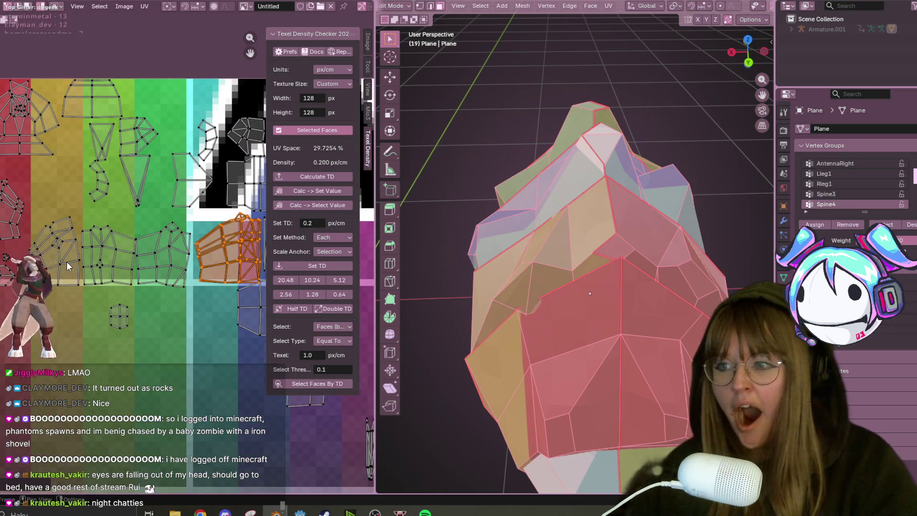
pyautogui.press('g')
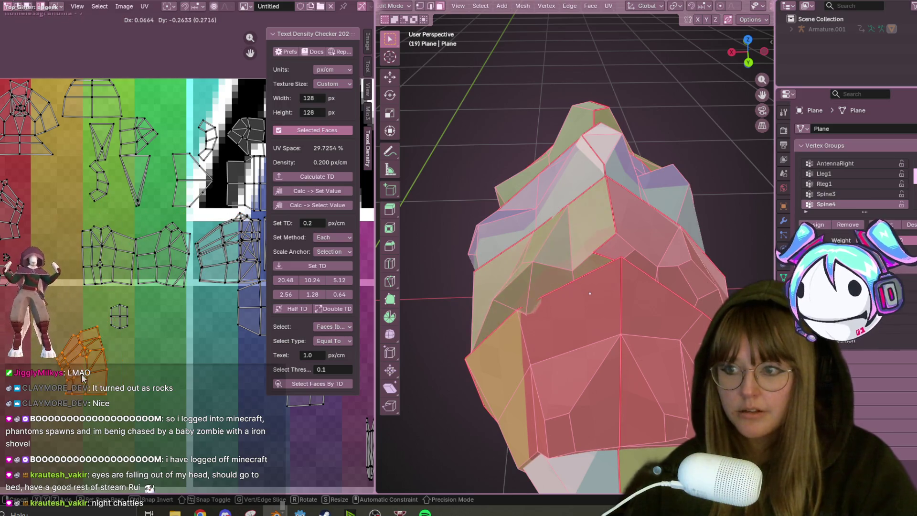
pyautogui.click(159, 270)
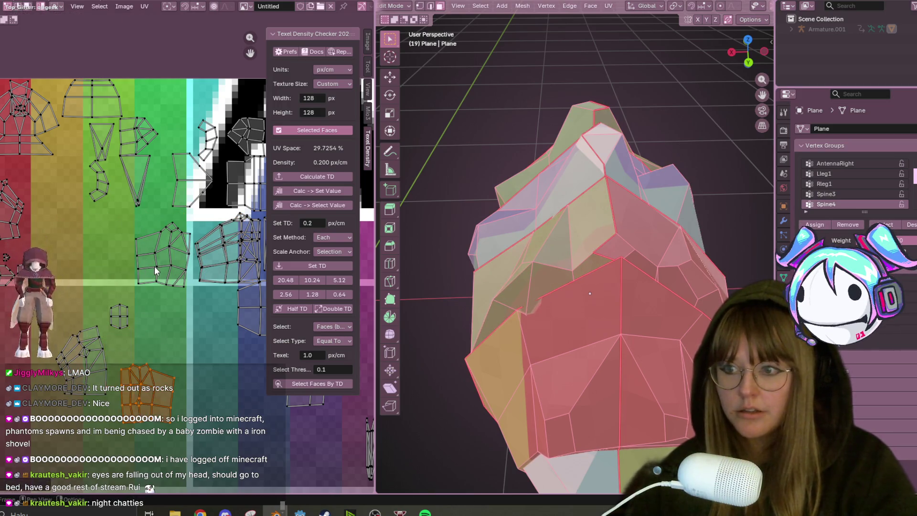
# Bring the red and yellow columns into view and select another island with L
pyautogui.scroll(2, 155, 267)
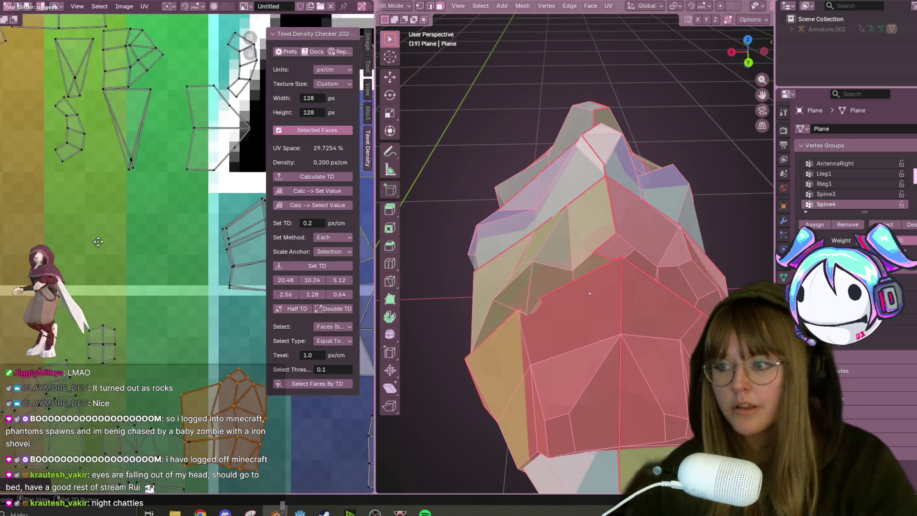
pyautogui.moveTo(95, 243); pyautogui.dragTo(171, 239, button='middle')
pyautogui.press('l')
pyautogui.scroll(-2, 91, 184)
# Place the selected island against the far left of the red column
pyautogui.press('g')
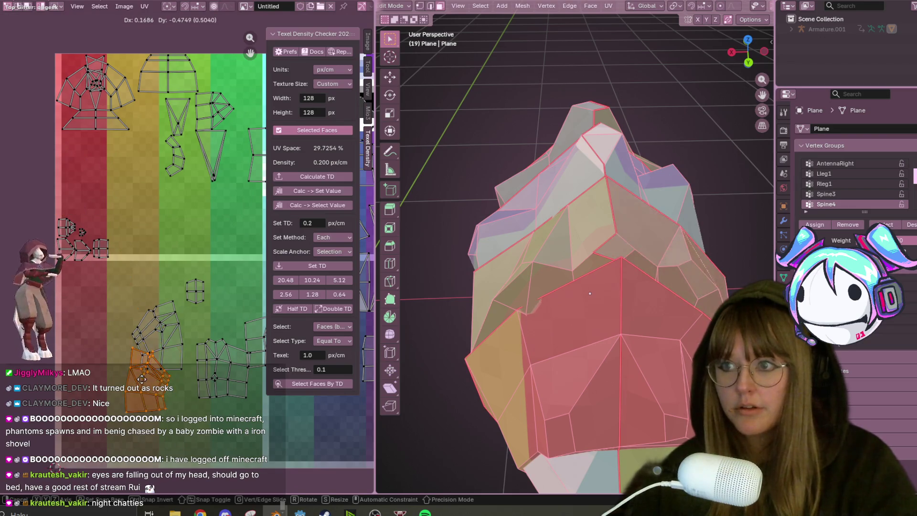
pyautogui.click(201, 482)
pyautogui.scroll(2, 164, 193)
pyautogui.scroll(2, 154, 188)
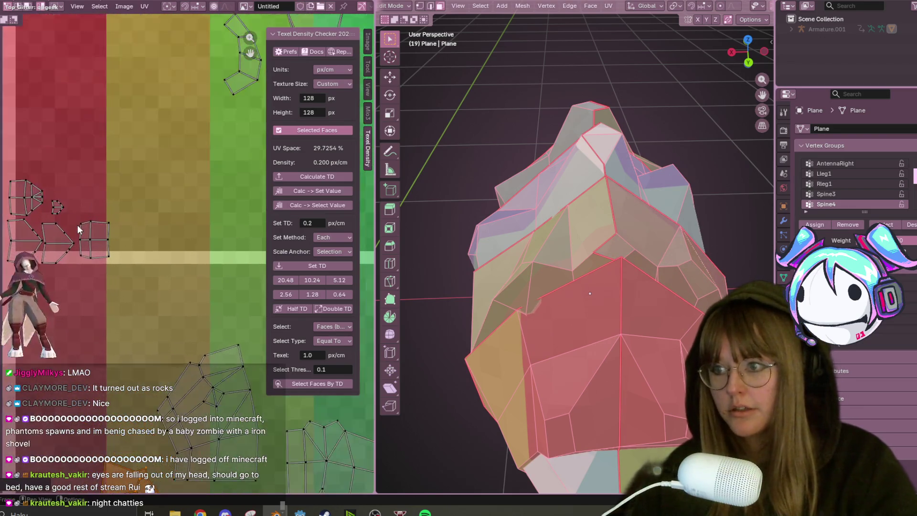
pyautogui.click(50, 229)
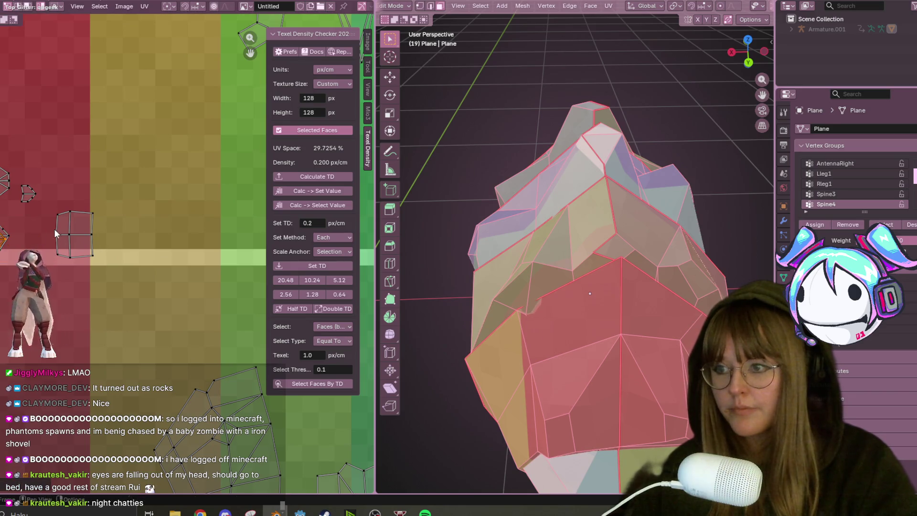
pyautogui.press('g')
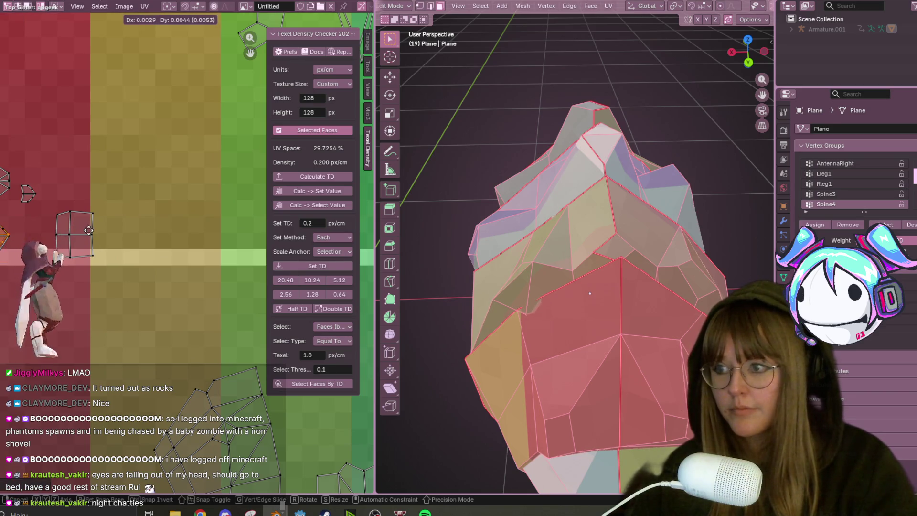
pyautogui.click(89, 230)
pyautogui.press('g')
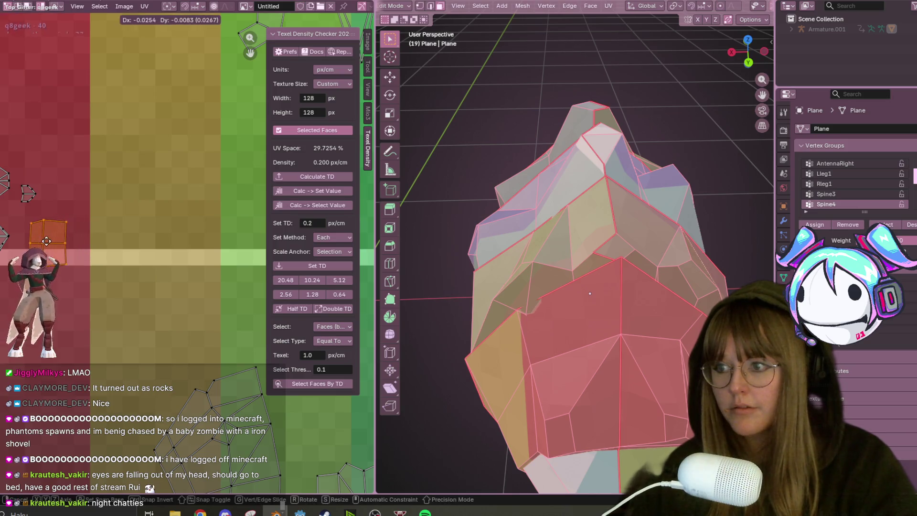
pyautogui.click(24, 224)
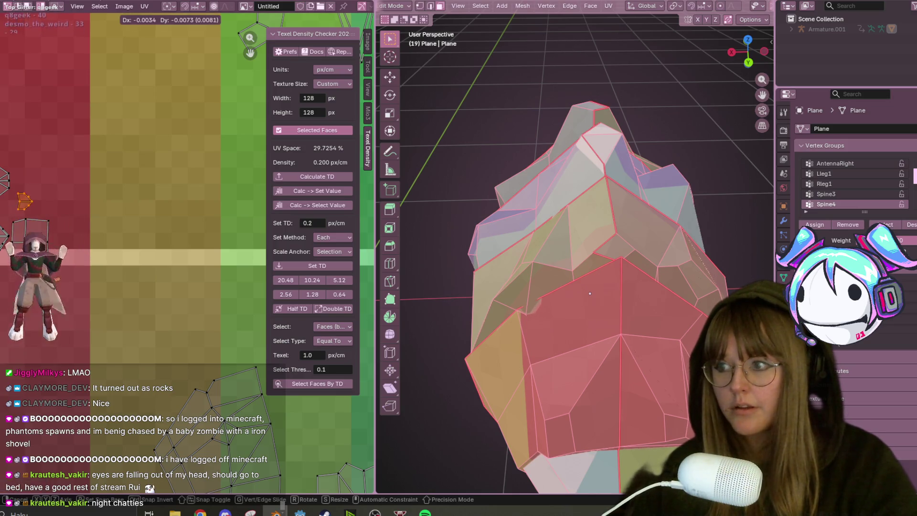
pyautogui.click(15, 210)
pyautogui.scroll(-4, 25, 206)
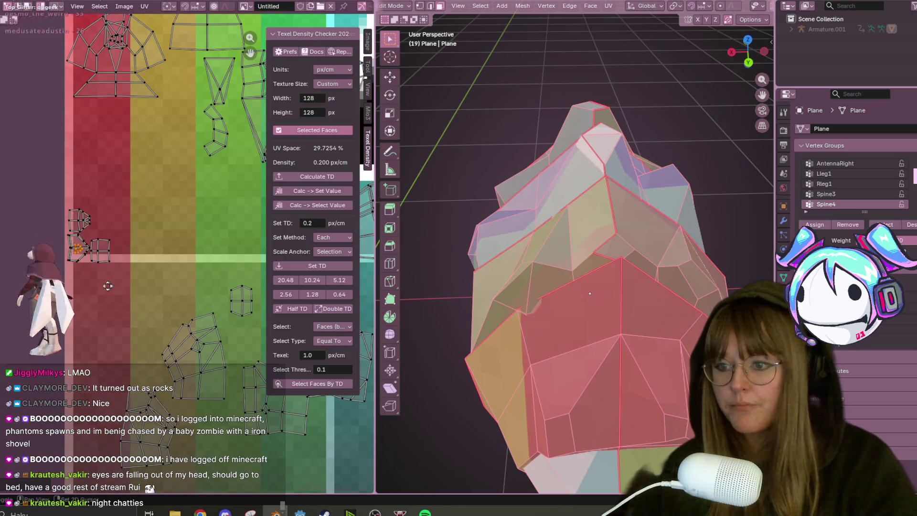
pyautogui.scroll(2, 25, 207)
pyautogui.scroll(-2, 92, 267)
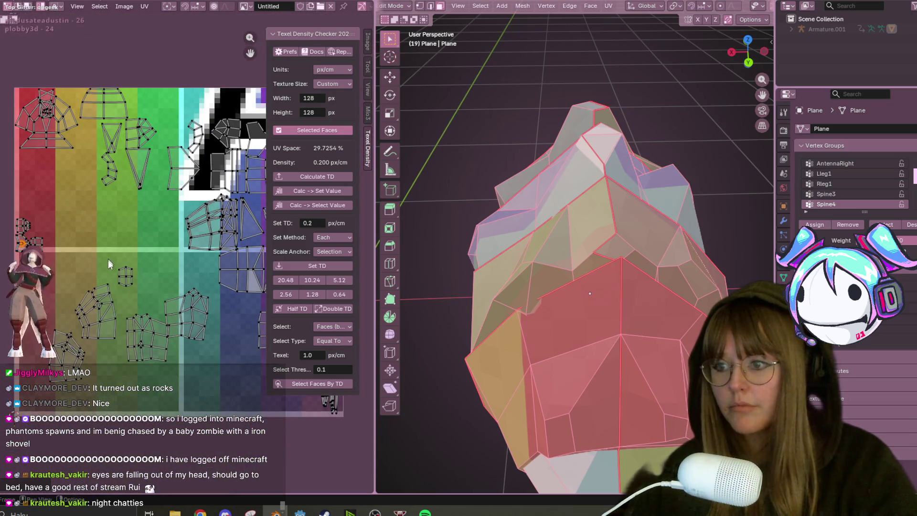
# Move a small UV island onto the yellow column
pyautogui.click(122, 270)
pyautogui.press('g')
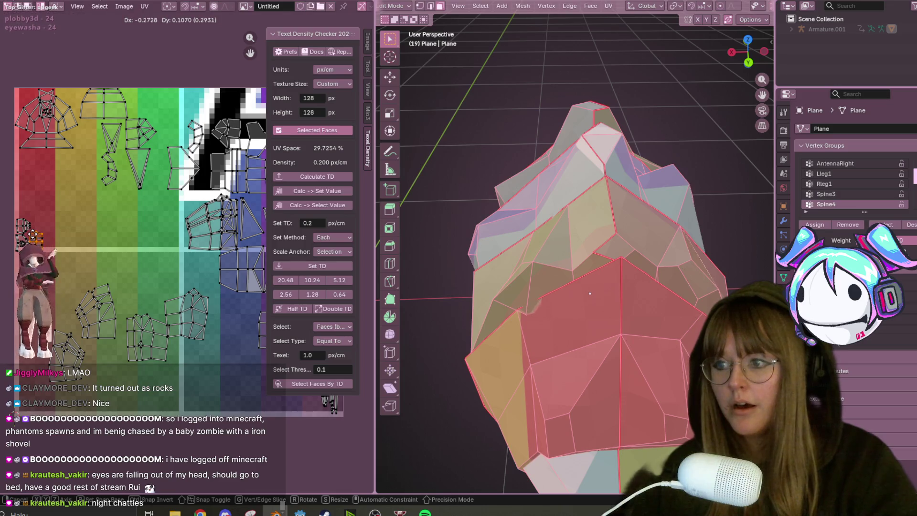
pyautogui.click(116, 171)
pyautogui.moveTo(142, 154); pyautogui.dragTo(142, 221, button='middle')
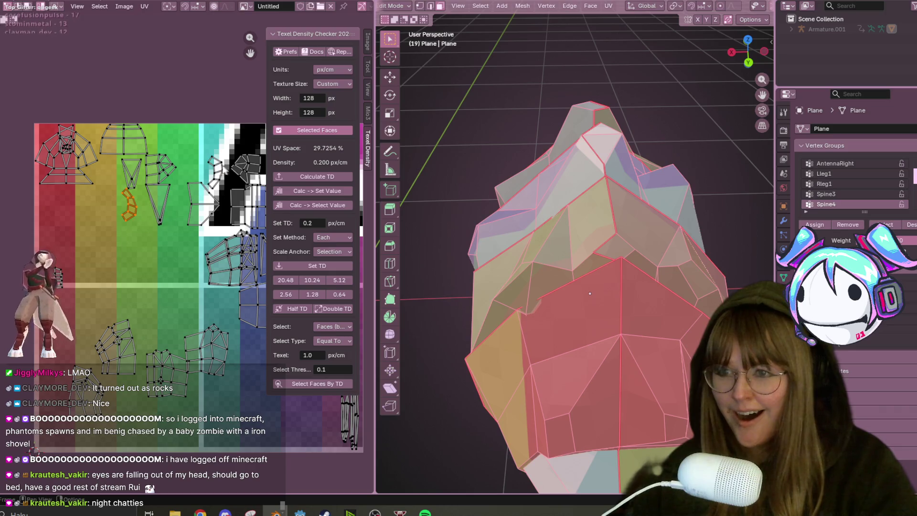
pyautogui.press('u')
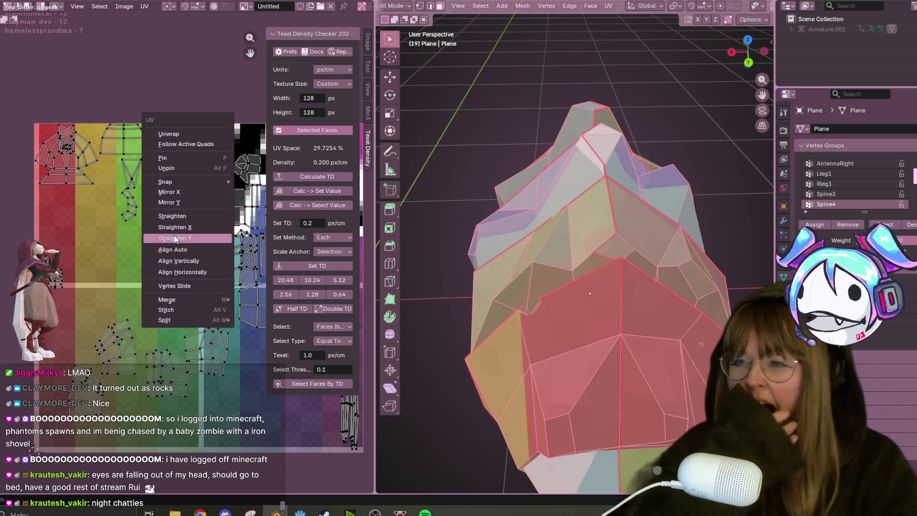
# Apply Straighten Y to align the selected island's UVs vertically
pyautogui.click(195, 199)
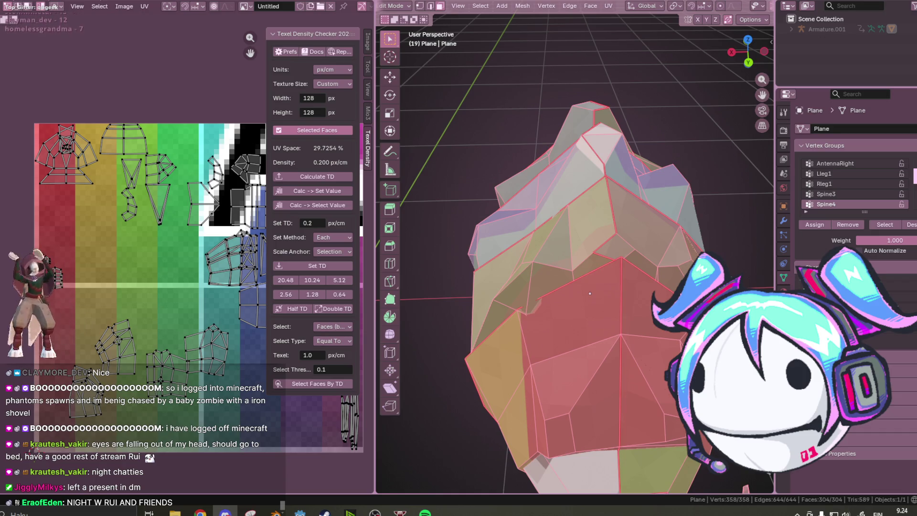
pyautogui.press('XF86AudioNext')
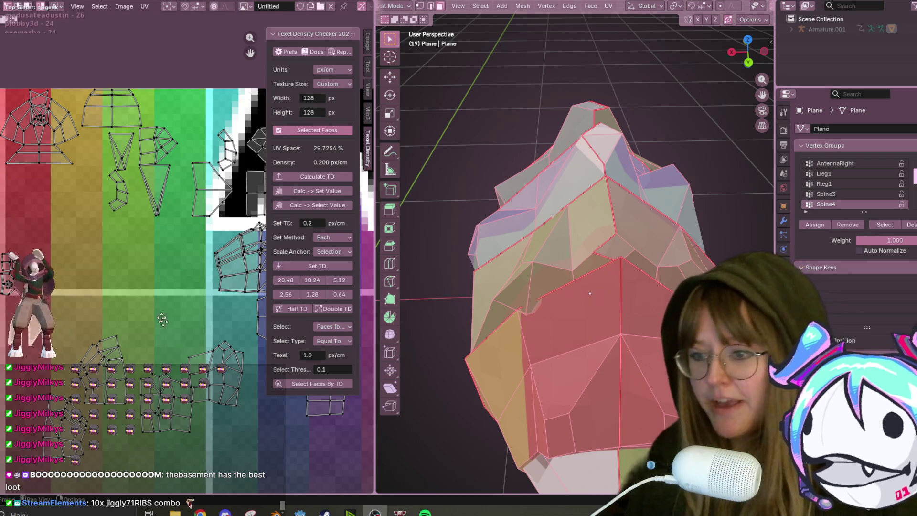
# Select the small island and flip it horizontally with Mirror X
pyautogui.moveTo(177, 343); pyautogui.dragTo(132, 250, button='middle')
pyautogui.scroll(1, 132, 251)
pyautogui.click(183, 313)
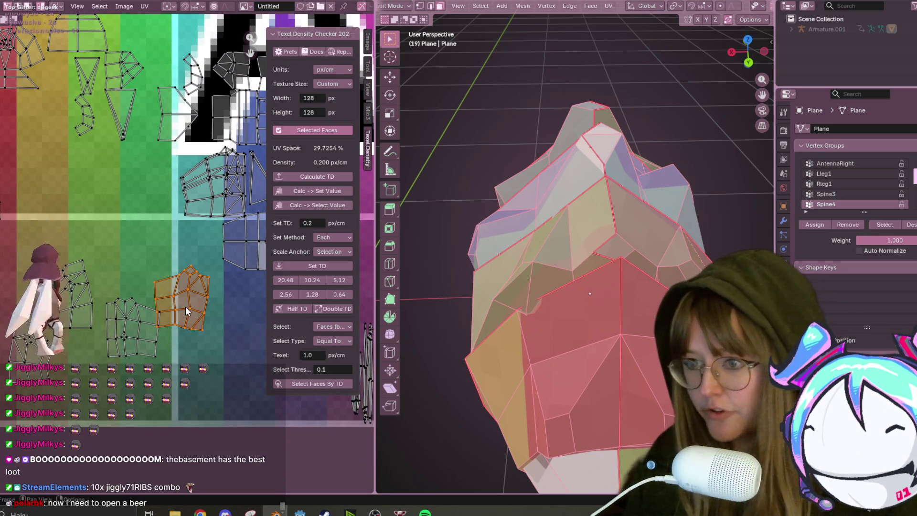
pyautogui.scroll(-1, 187, 309)
pyautogui.rightClick(188, 309)
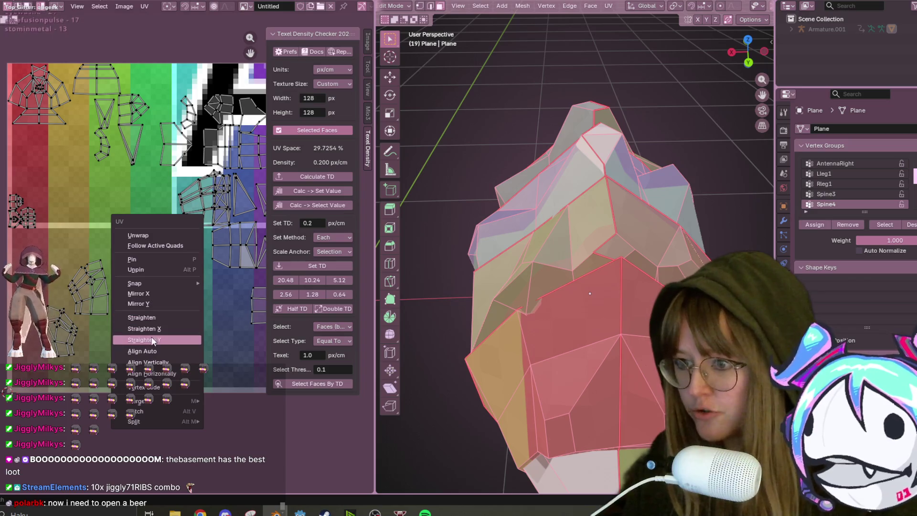
pyautogui.click(150, 293)
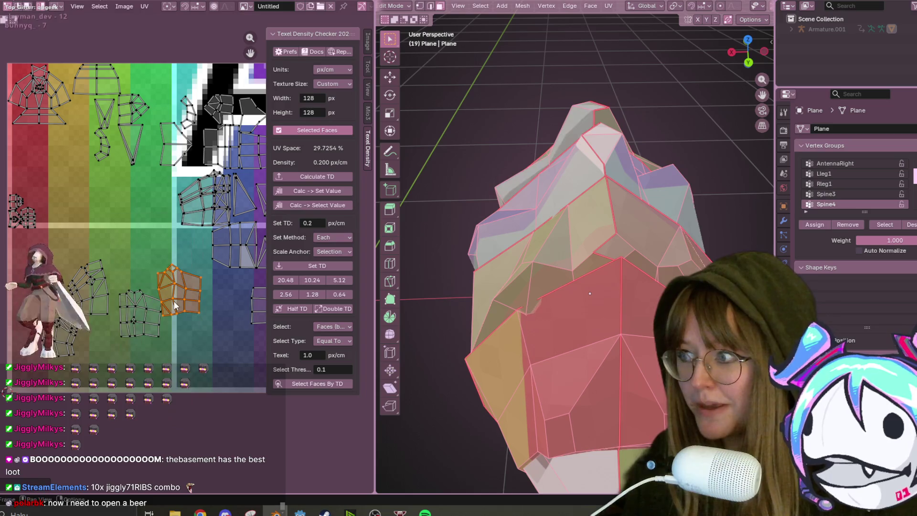
pyautogui.scroll(1, 194, 304)
# Rotate the mirrored island, move it down-left, then box-select it for another move
pyautogui.press('r')
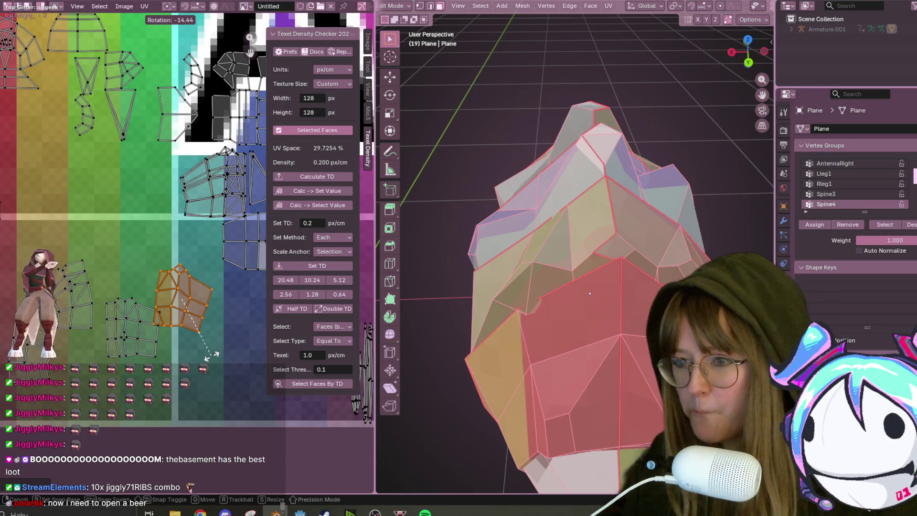
pyautogui.click(214, 354)
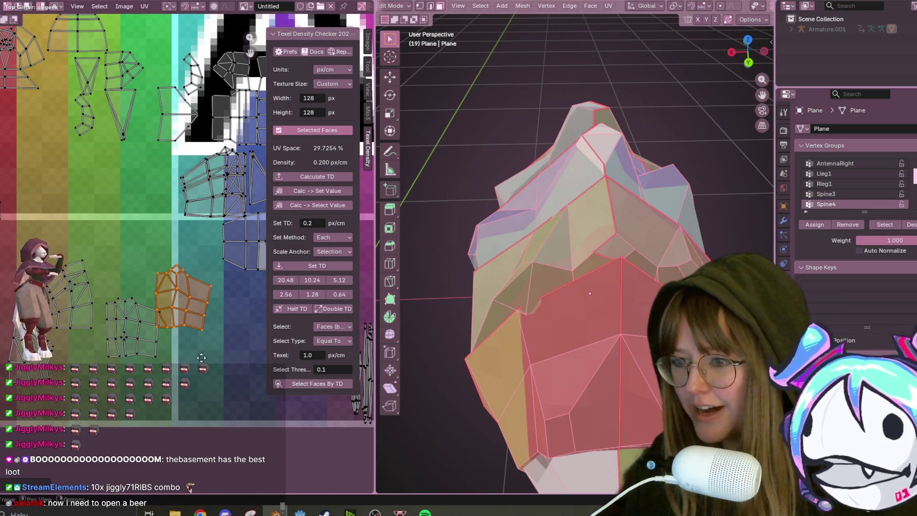
pyautogui.press('g')
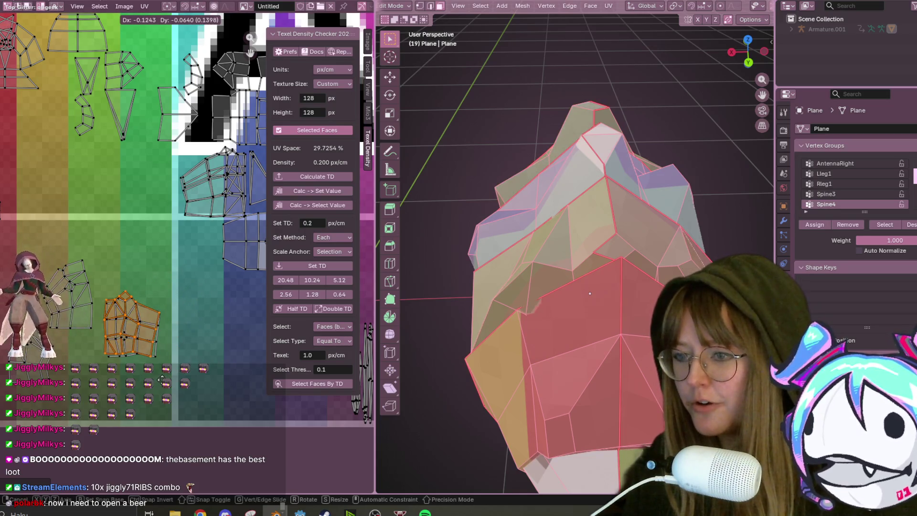
pyautogui.click(150, 385)
pyautogui.moveTo(82, 252); pyautogui.dragTo(140, 324)
pyautogui.moveTo(82, 255)
pyautogui.mouseDown()
pyautogui.moveTo(149, 279)
pyautogui.moveTo(148, 268)
pyautogui.moveTo(164, 377)
pyautogui.mouseUp()
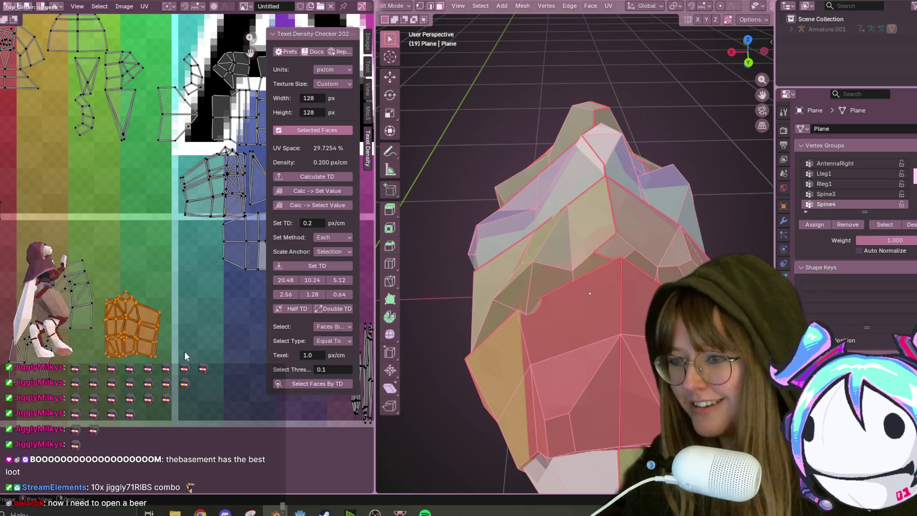
pyautogui.moveTo(190, 308); pyautogui.dragTo(199, 317, button='middle')
pyautogui.press('g')
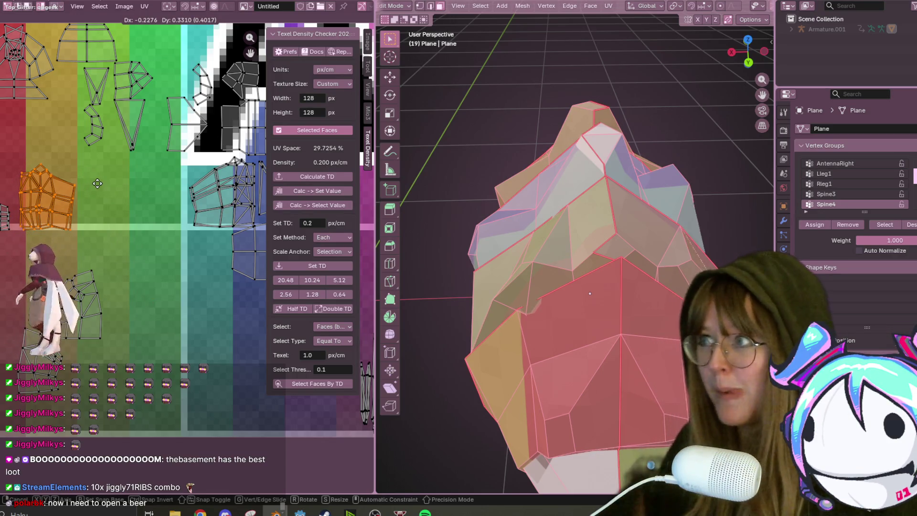
# Drop the island over the red-orange band and nudge it slightly left
pyautogui.click(97, 184)
pyautogui.scroll(3, 71, 200)
pyautogui.moveTo(70, 199); pyautogui.dragTo(276, 291, button='middle')
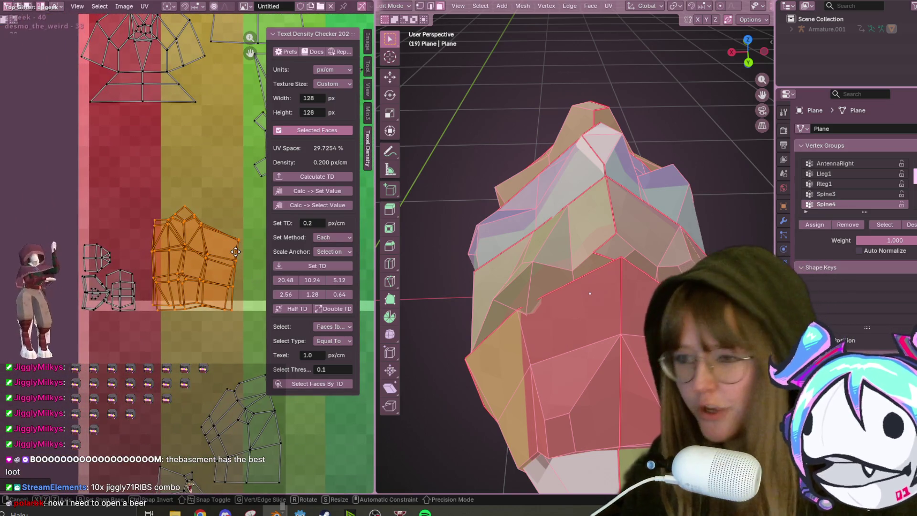
pyautogui.press('g')
pyautogui.click(224, 276)
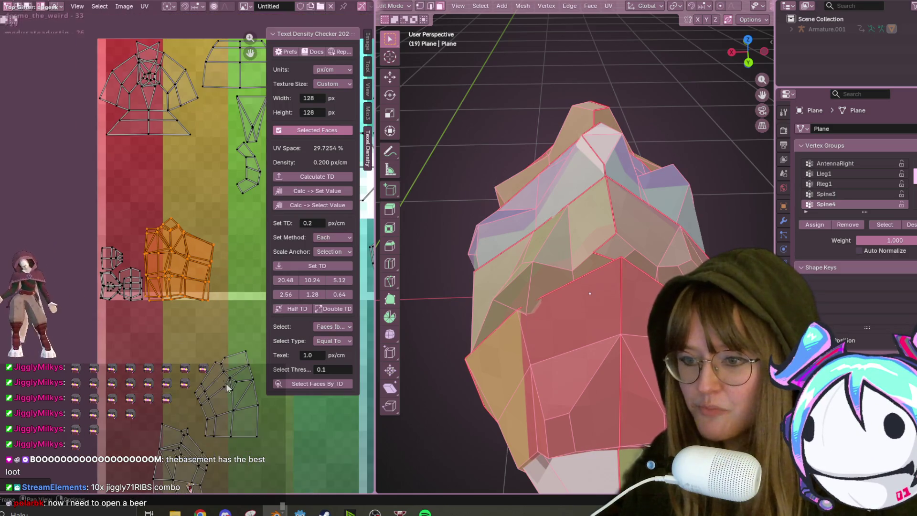
# Mirror the island on X again and set it beside the white island in the lower left
pyautogui.moveTo(224, 382); pyautogui.dragTo(158, 253, button='middle')
pyautogui.click(133, 342)
pyautogui.rightClick(111, 347)
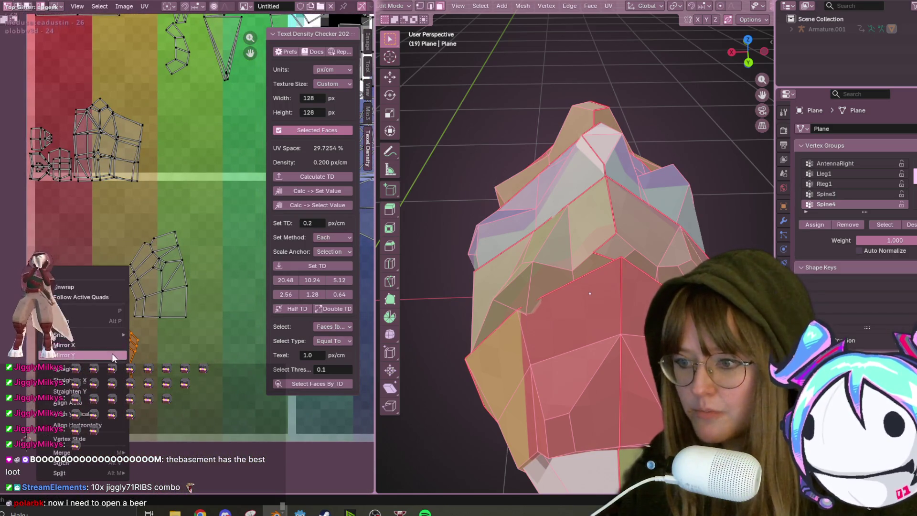
pyautogui.click(88, 343)
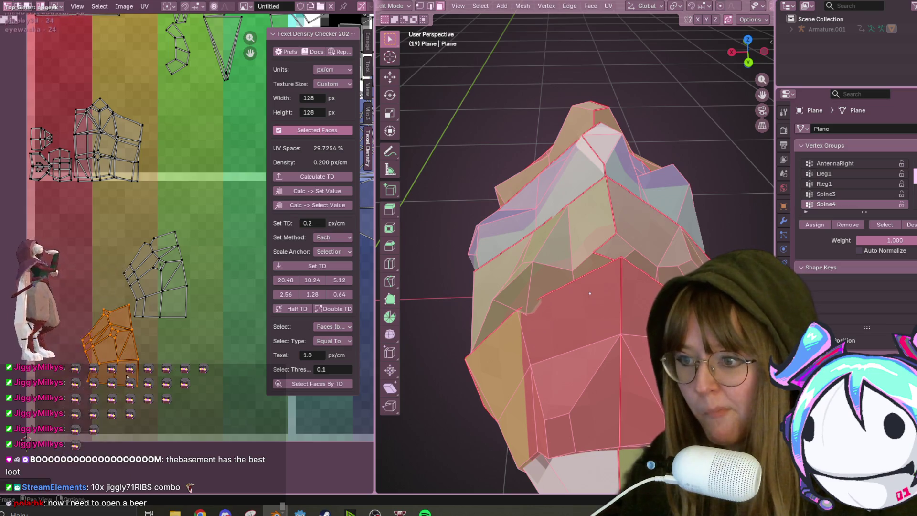
pyautogui.press('g')
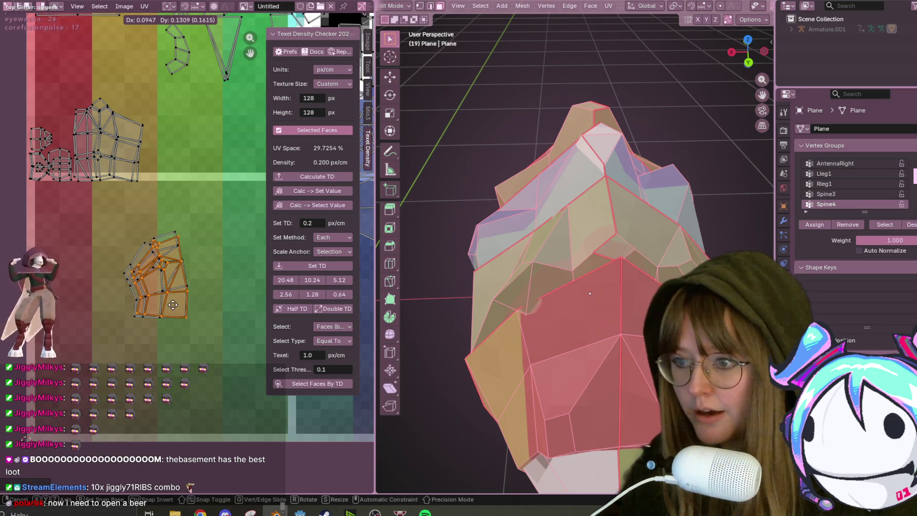
pyautogui.click(167, 300)
pyautogui.moveTo(158, 210); pyautogui.dragTo(199, 294)
pyautogui.moveTo(179, 287)
pyautogui.mouseDown(button='middle')
pyautogui.moveTo(155, 330)
pyautogui.moveTo(122, 349)
pyautogui.mouseUp(button='middle')
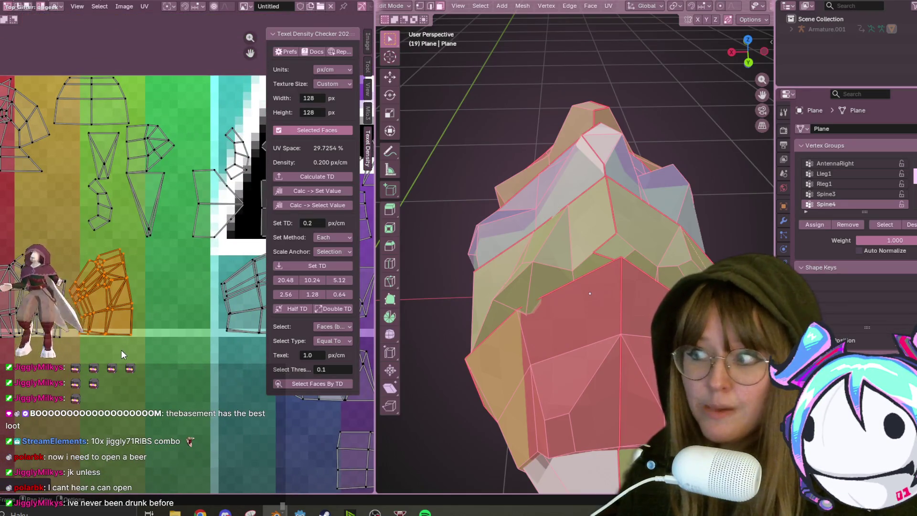
pyautogui.scroll(-2, 121, 349)
pyautogui.scroll(-1, 185, 290)
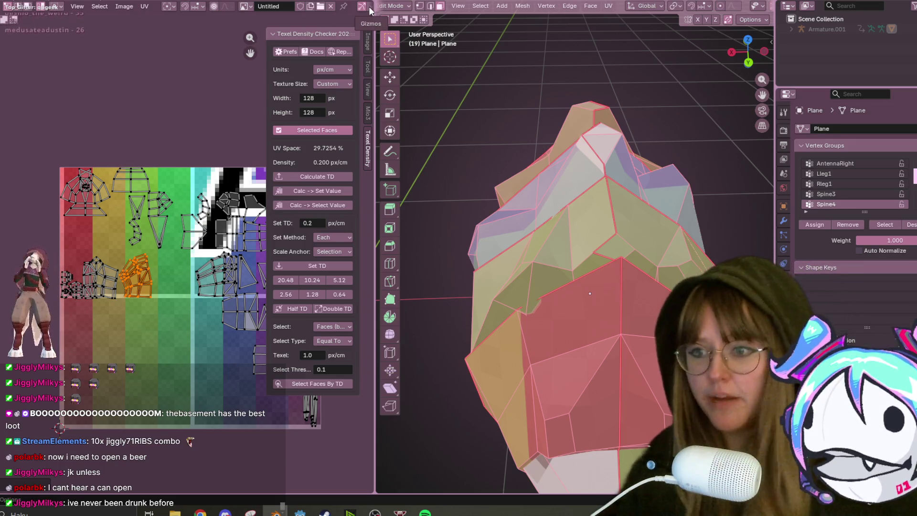
# Shift the larger UV island slightly left into line with its neighbours, then deselect everything
pyautogui.scroll(1, 139, 310)
pyautogui.moveTo(194, 252); pyautogui.dragTo(231, 323)
pyautogui.press('g')
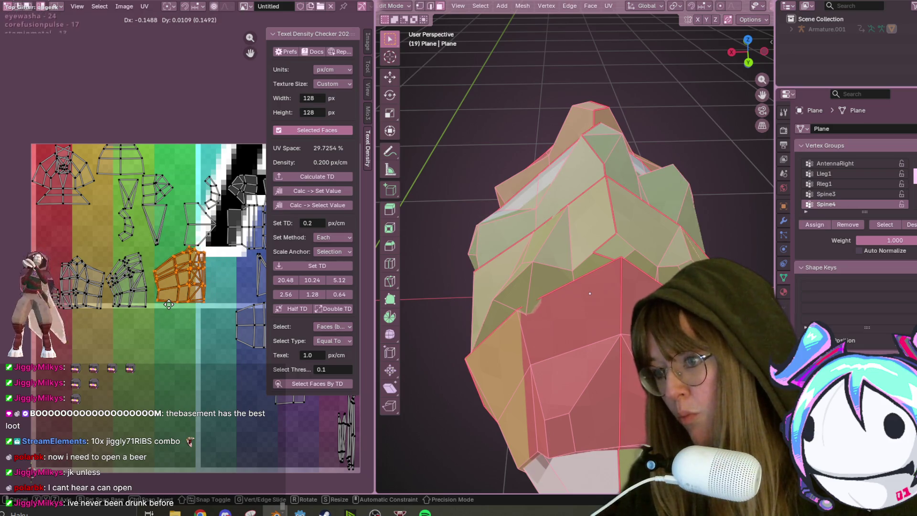
pyautogui.click(173, 300)
pyautogui.scroll(2, 173, 300)
pyautogui.press('g')
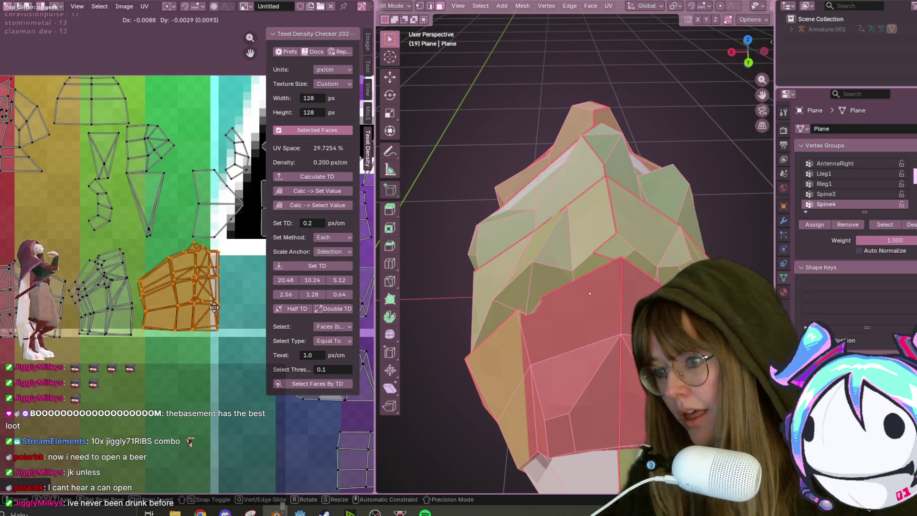
pyautogui.rightClick(212, 310)
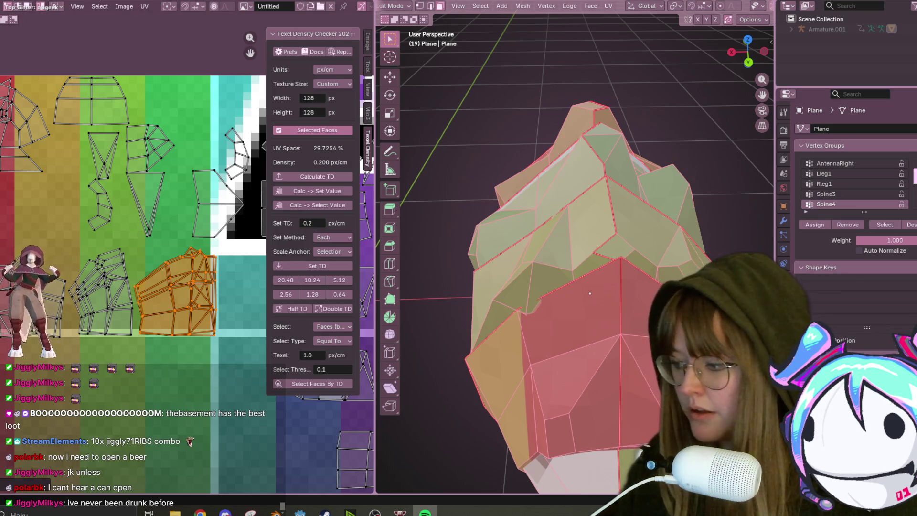
pyautogui.click(166, 394)
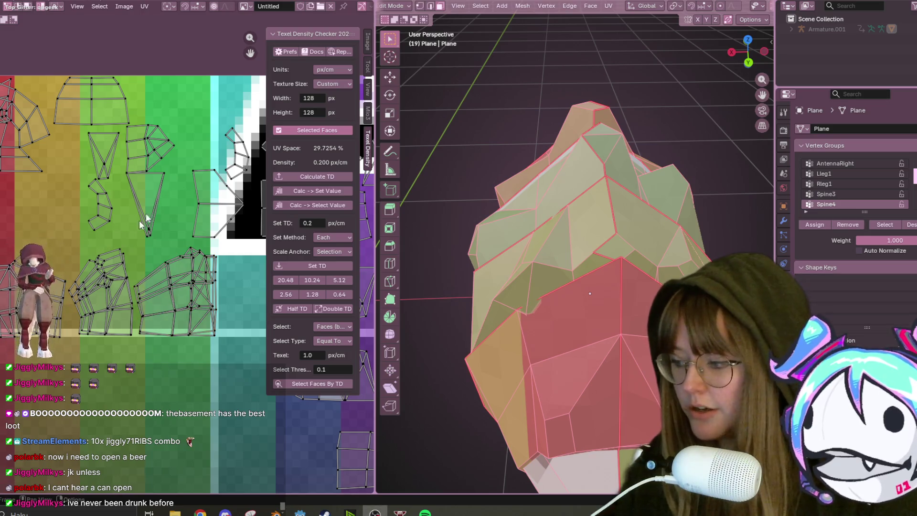
# Shrink the small island, rotate it half a turn and place it beside the neighbouring islands
pyautogui.keyDown('shift'); pyautogui.scroll(3, 172, 215); pyautogui.keyUp('shift')
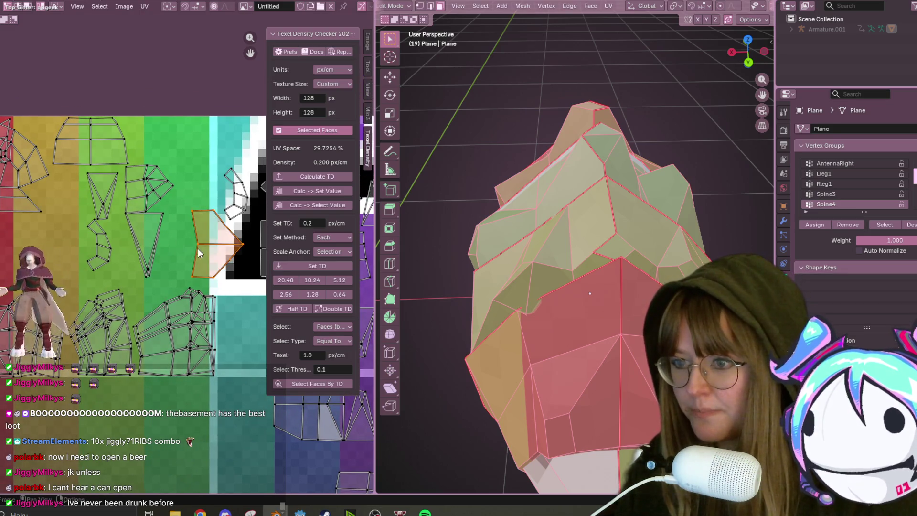
pyautogui.scroll(-1, 197, 249)
pyautogui.press('s')
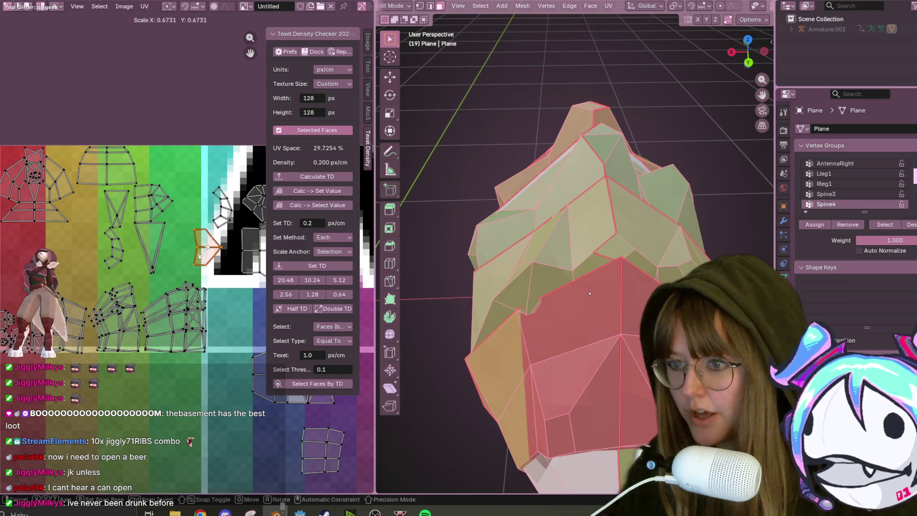
pyautogui.press('g')
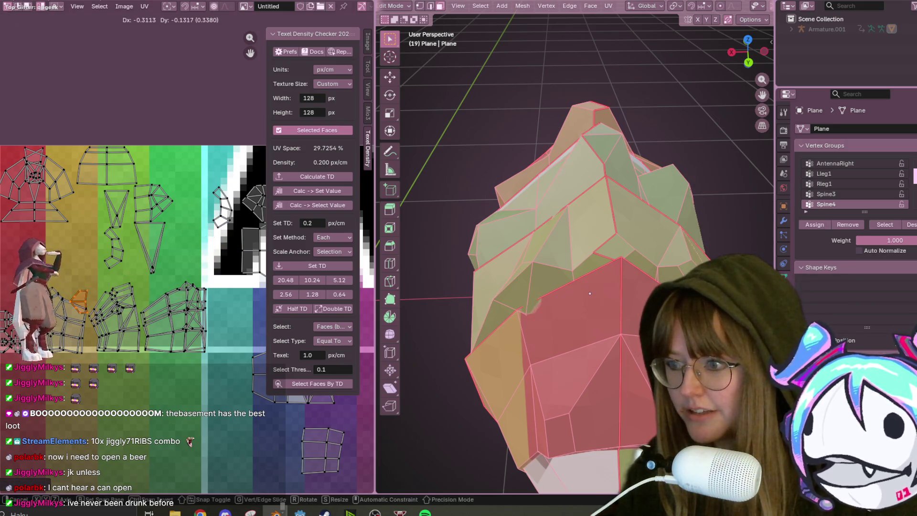
pyautogui.click(2, 344)
pyautogui.scroll(3, 48, 310)
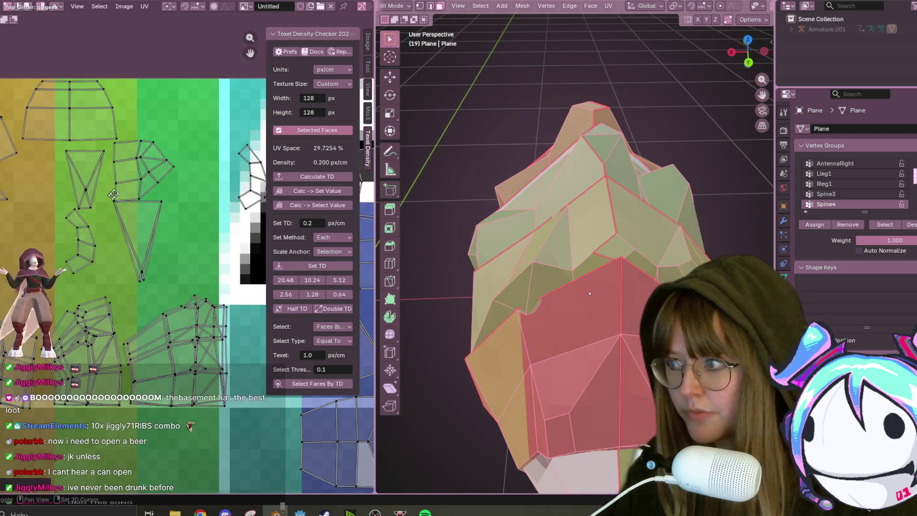
pyautogui.press('r')
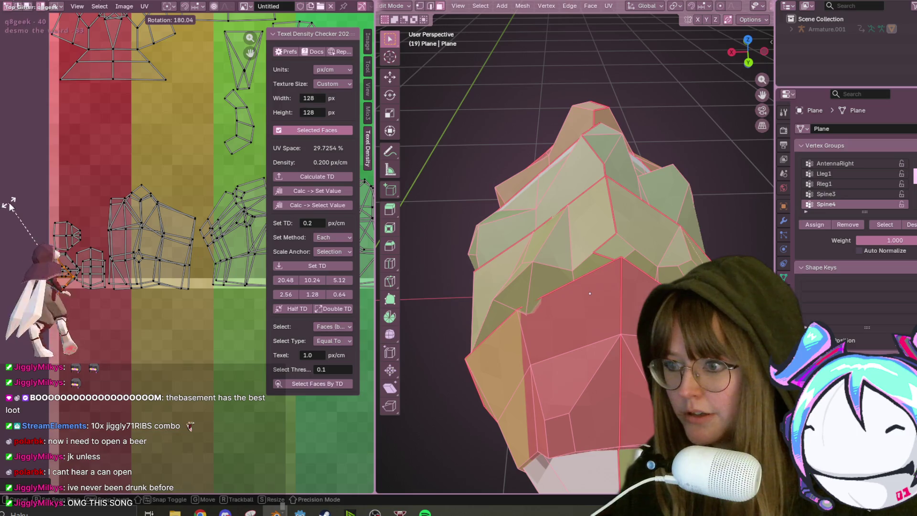
pyautogui.click(10, 205)
pyautogui.press('g')
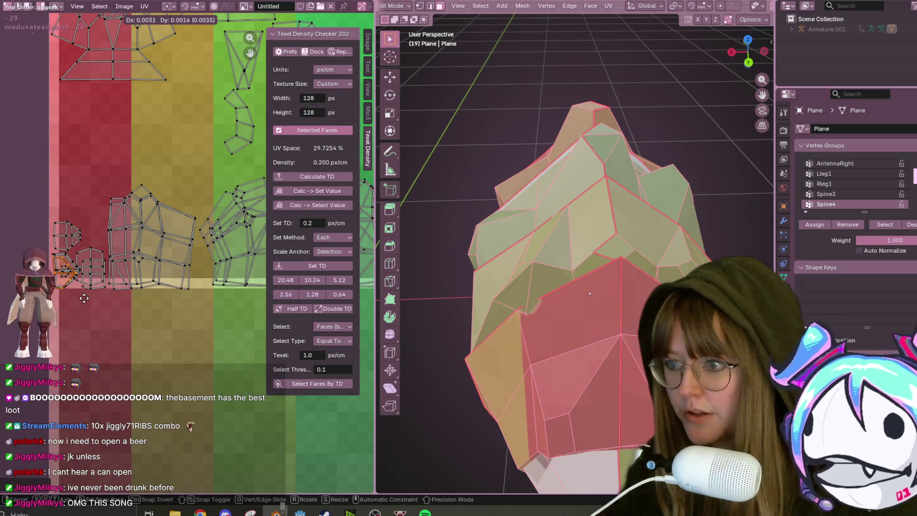
pyautogui.click(84, 302)
# Hide the Texel Density checker and widen the UV editor area
pyautogui.moveTo(201, 200); pyautogui.dragTo(164, 197, button='middle')
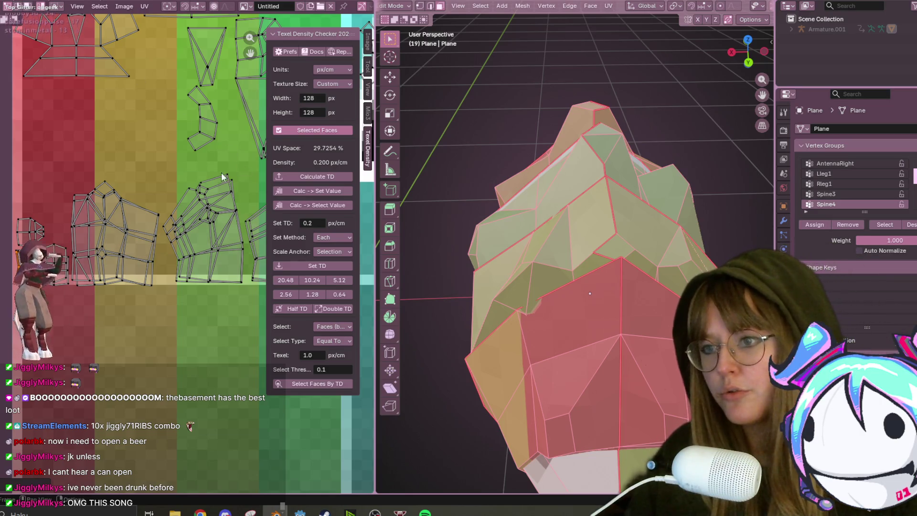
pyautogui.scroll(-2, 222, 175)
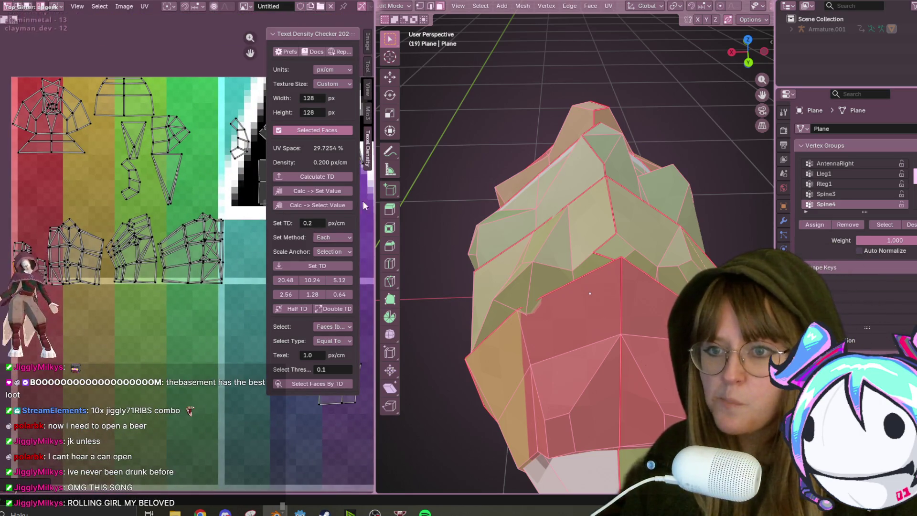
pyautogui.click(366, 145)
pyautogui.moveTo(377, 141); pyautogui.dragTo(404, 142)
pyautogui.moveTo(286, 186)
pyautogui.mouseDown(button='middle')
pyautogui.moveTo(286, 105)
pyautogui.moveTo(289, 226)
pyautogui.mouseUp(button='middle')
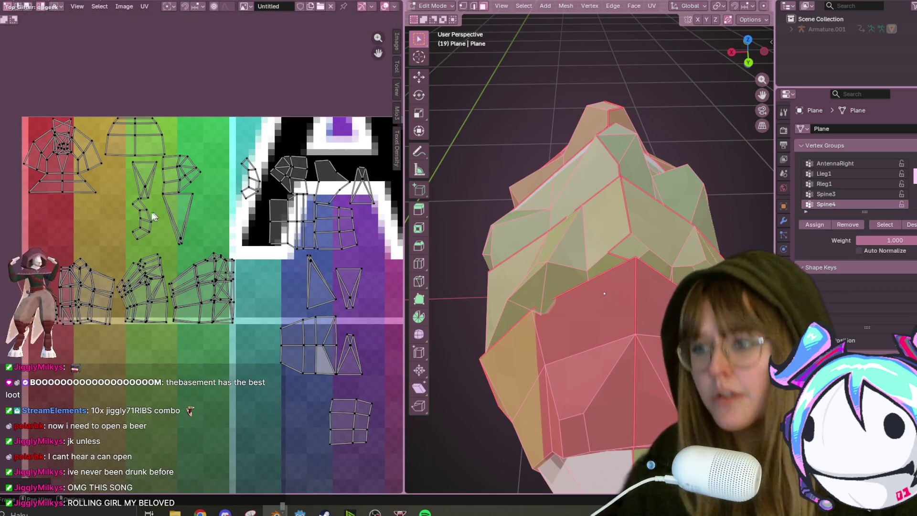
# Move the small island up-right to the far-left edge of the red band
pyautogui.moveTo(146, 220)
pyautogui.mouseDown()
pyautogui.moveTo(221, 203)
pyautogui.moveTo(262, 177)
pyautogui.moveTo(166, 211)
pyautogui.moveTo(84, 225)
pyautogui.moveTo(70, 251)
pyautogui.mouseUp()
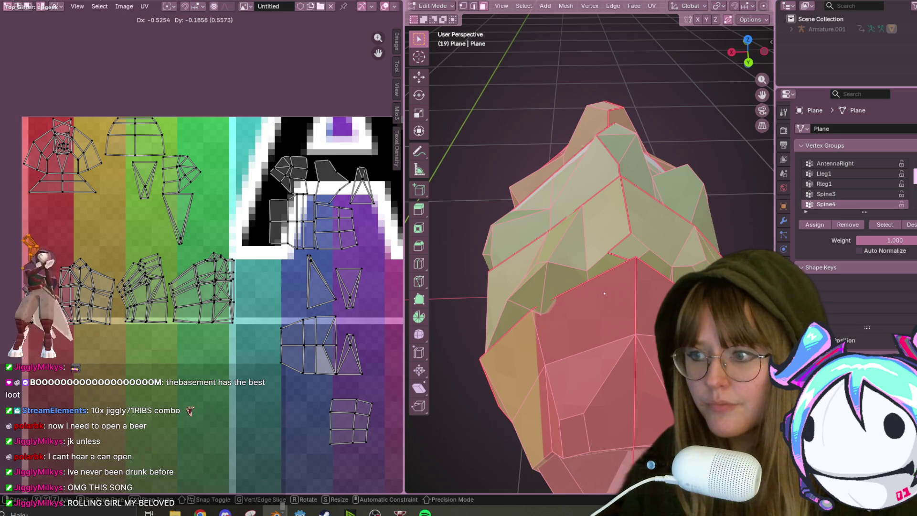
pyautogui.click(29, 243)
pyautogui.scroll(1, 339, 374)
# Shrink the UV island on the blue area and move it to a new spot
pyautogui.click(359, 351)
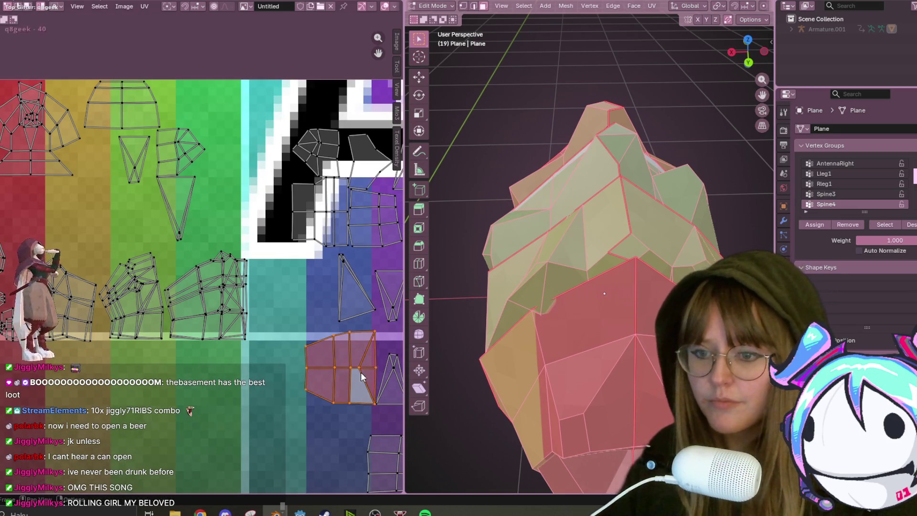
pyautogui.press('s')
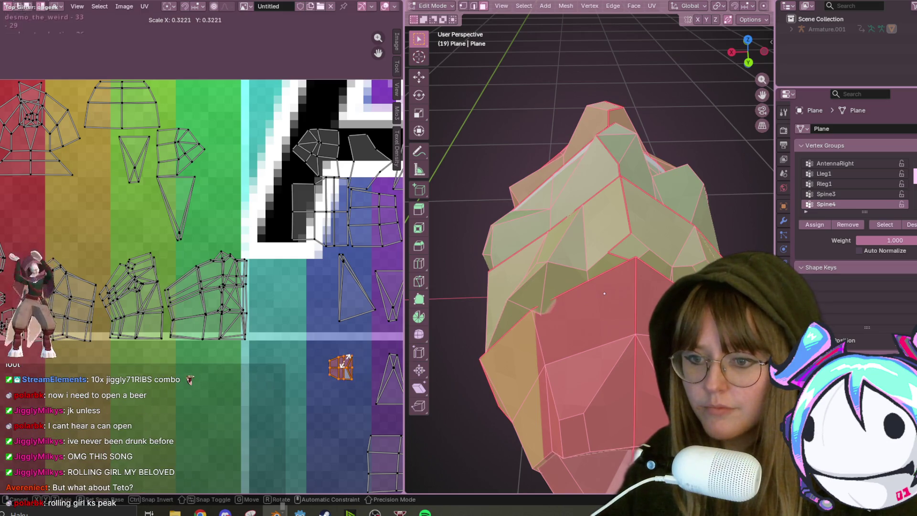
pyautogui.press('g')
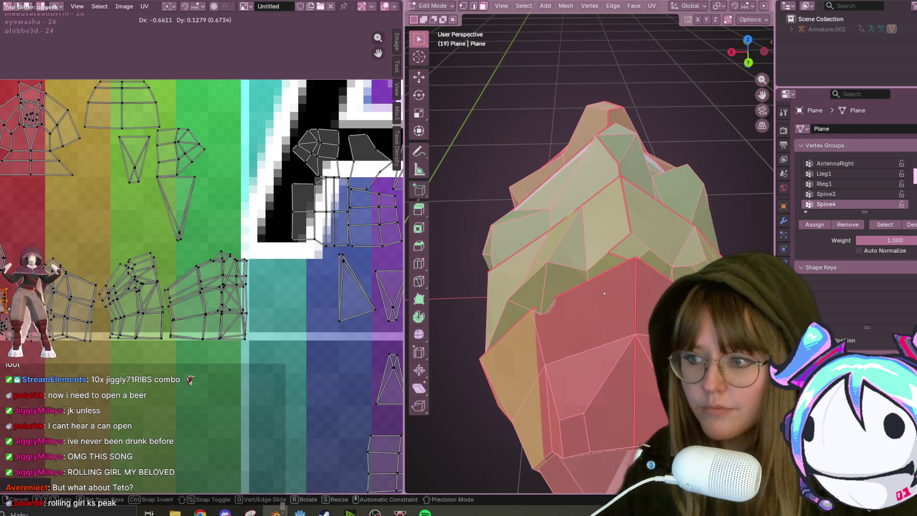
pyautogui.press('Return')
# Move a triangle island near the green band, rotate it and reposition it
pyautogui.click(349, 307)
pyautogui.press('g')
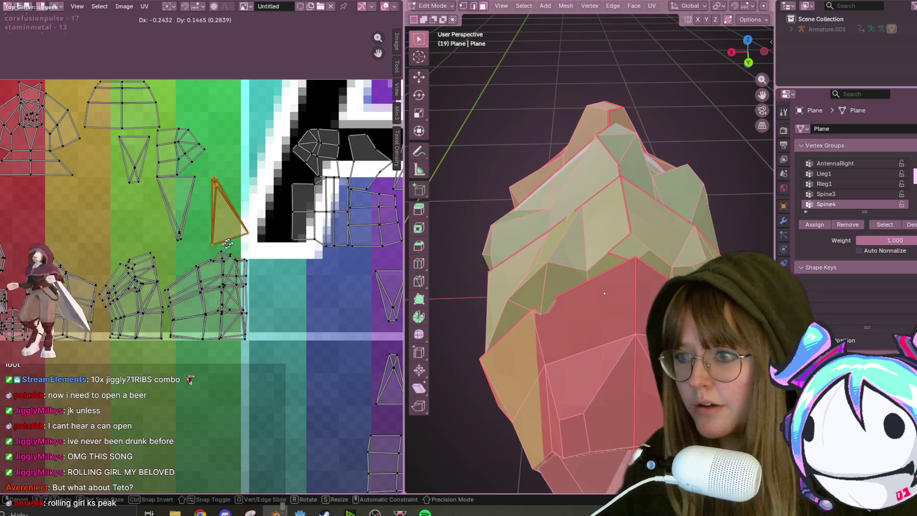
pyautogui.click(258, 379)
pyautogui.scroll(-1, 221, 327)
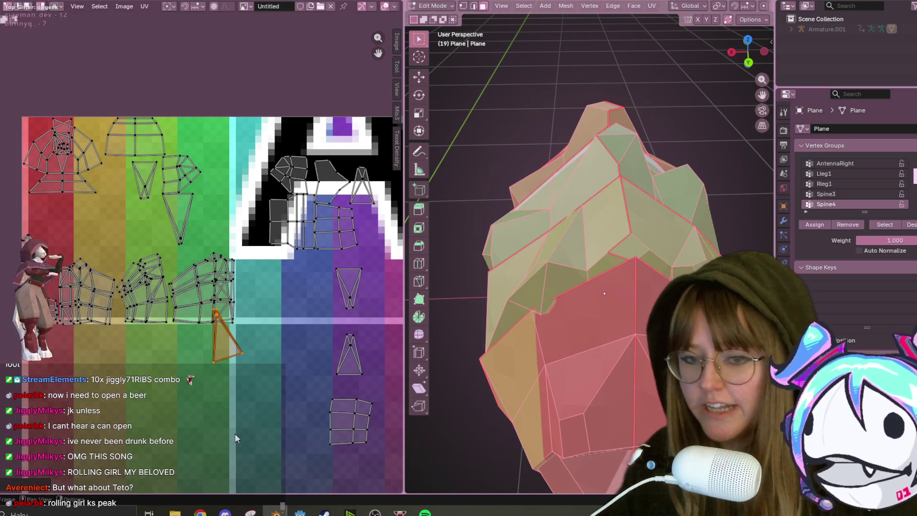
pyautogui.press('r')
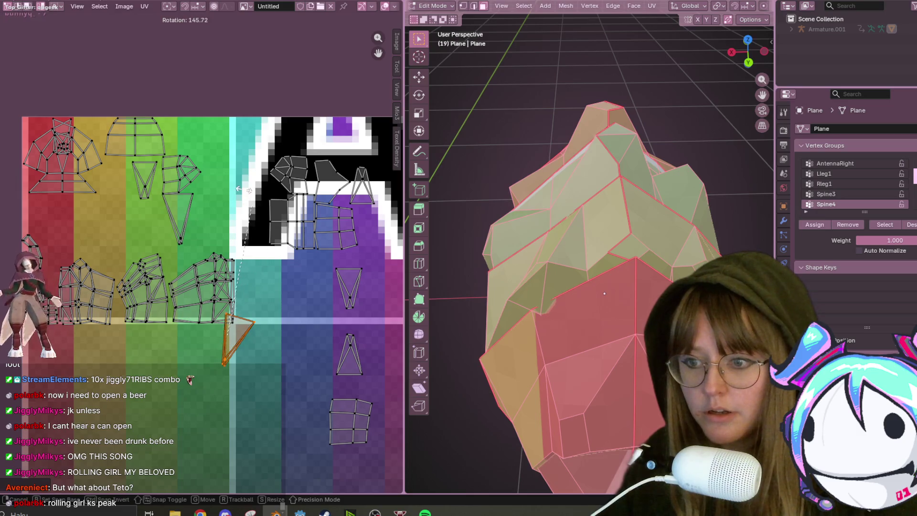
pyautogui.click(204, 139)
pyautogui.press('g')
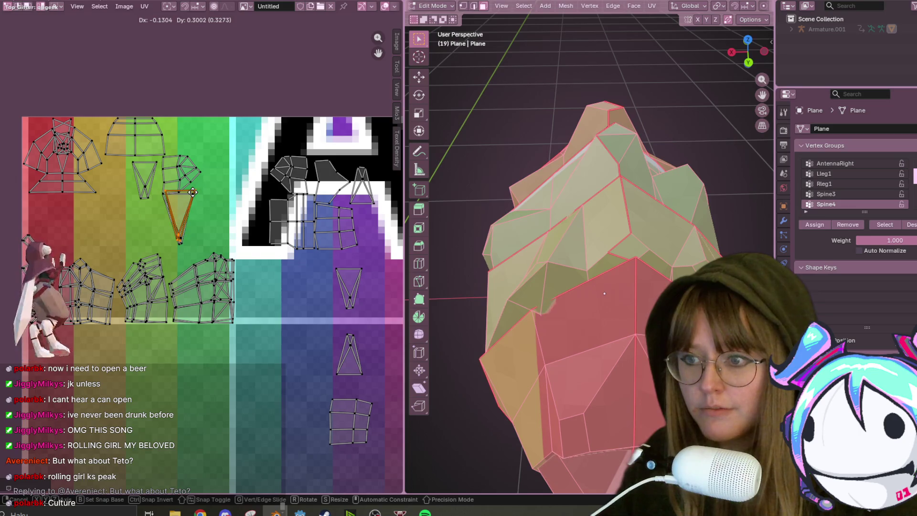
pyautogui.click(187, 227)
# Rotate the triangle from the purple area upright and drop it into the green area
pyautogui.click(346, 362)
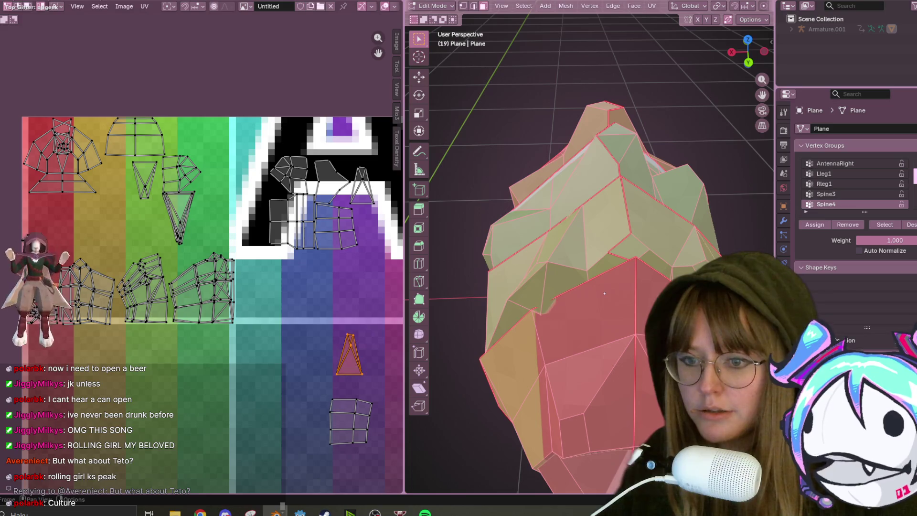
pyautogui.press('r')
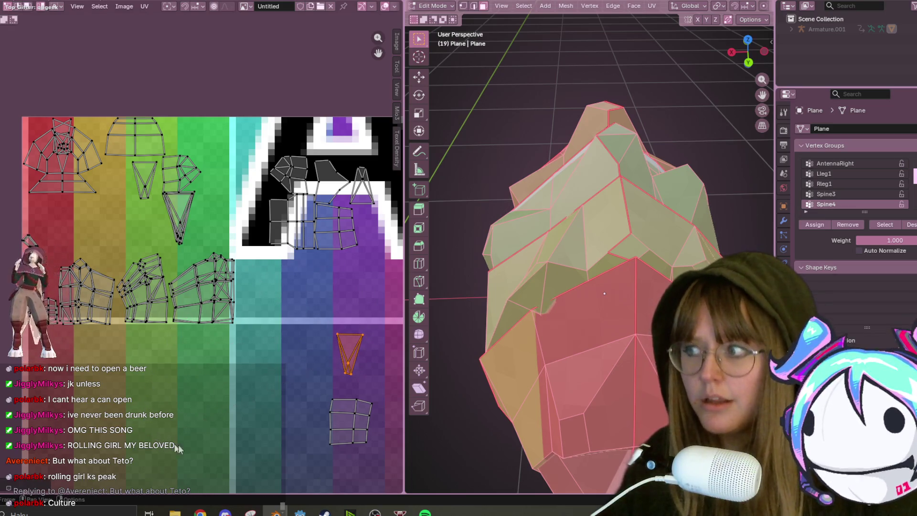
pyautogui.click(156, 436)
pyautogui.press('g')
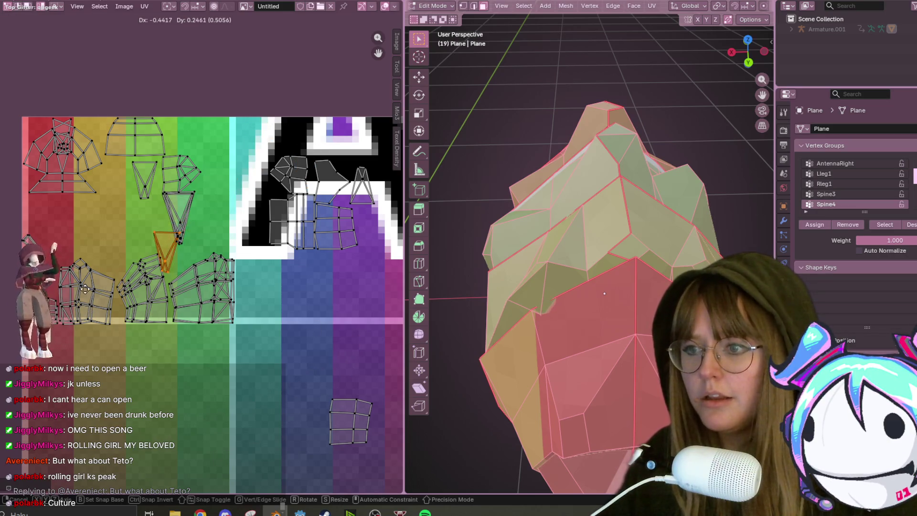
pyautogui.click(90, 290)
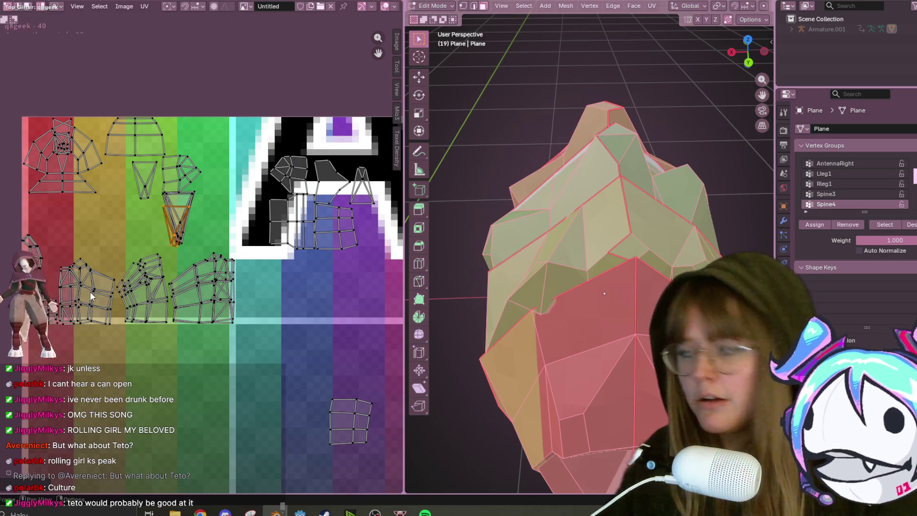
pyautogui.scroll(1, 144, 237)
# Shrink that triangle further and settle it in the yellow-green band near the top
pyautogui.press('g')
pyautogui.press('s')
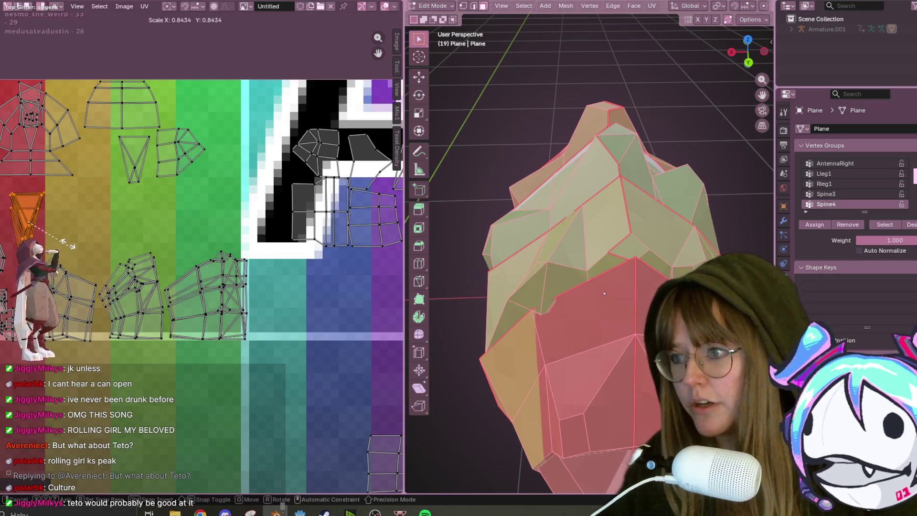
pyautogui.press('g')
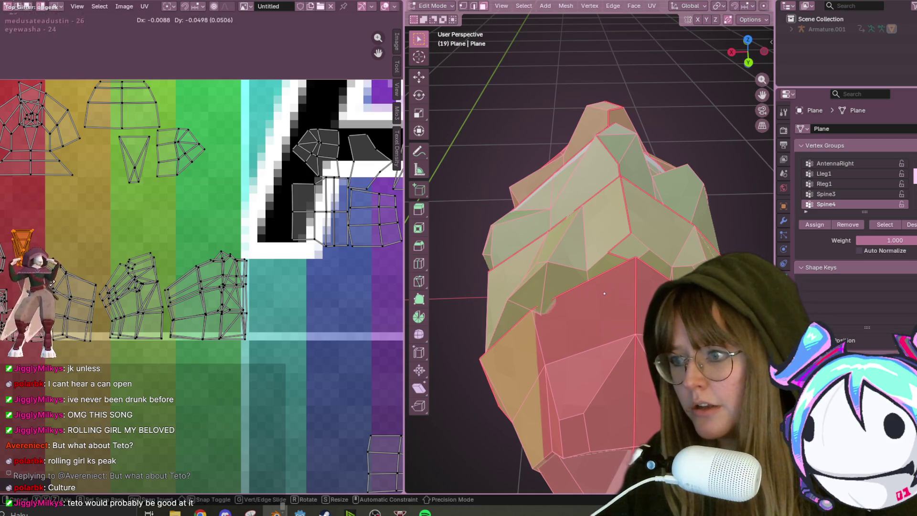
pyautogui.press('s')
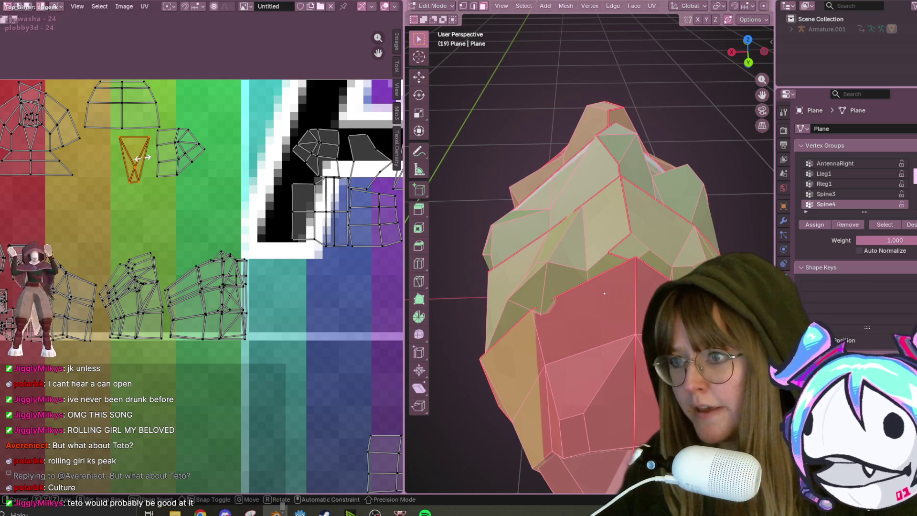
pyautogui.press('g')
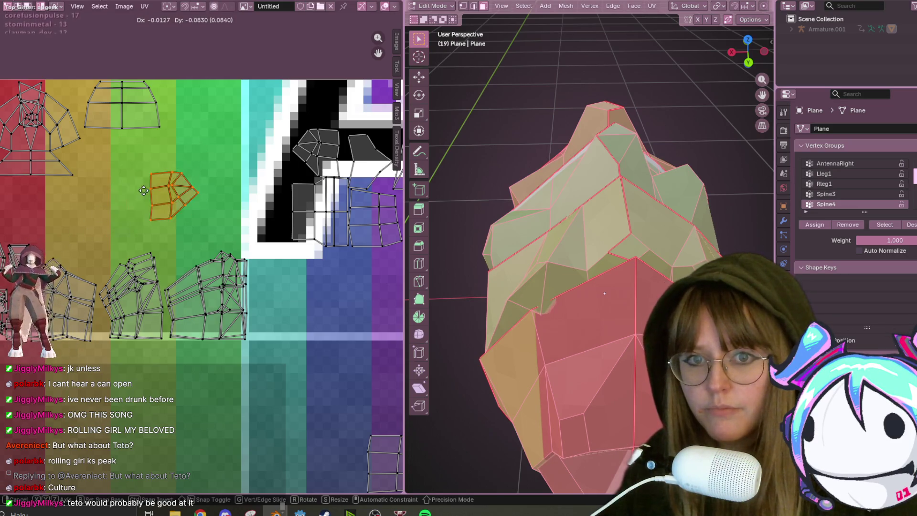
pyautogui.click(122, 164)
pyautogui.scroll(-5, 621, 287)
pyautogui.moveTo(645, 286)
pyautogui.mouseDown(button='middle')
pyautogui.moveTo(666, 290)
pyautogui.moveTo(593, 304)
pyautogui.moveTo(627, 275)
pyautogui.mouseUp(button='middle')
pyautogui.scroll(3, 621, 296)
# Move the selected island down, then over to the right
pyautogui.press('g')
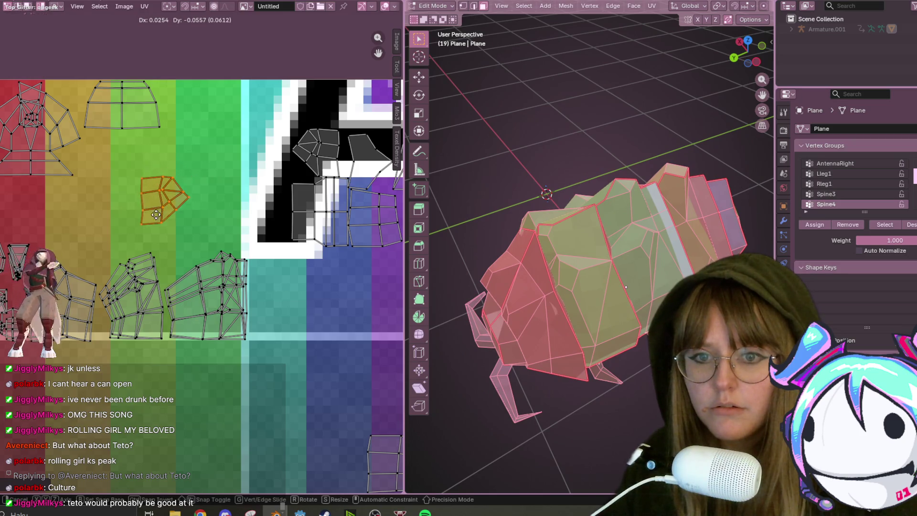
pyautogui.click(132, 231)
pyautogui.moveTo(545, 275)
pyautogui.mouseDown(button='middle')
pyautogui.moveTo(647, 356)
pyautogui.moveTo(634, 352)
pyautogui.mouseUp(button='middle')
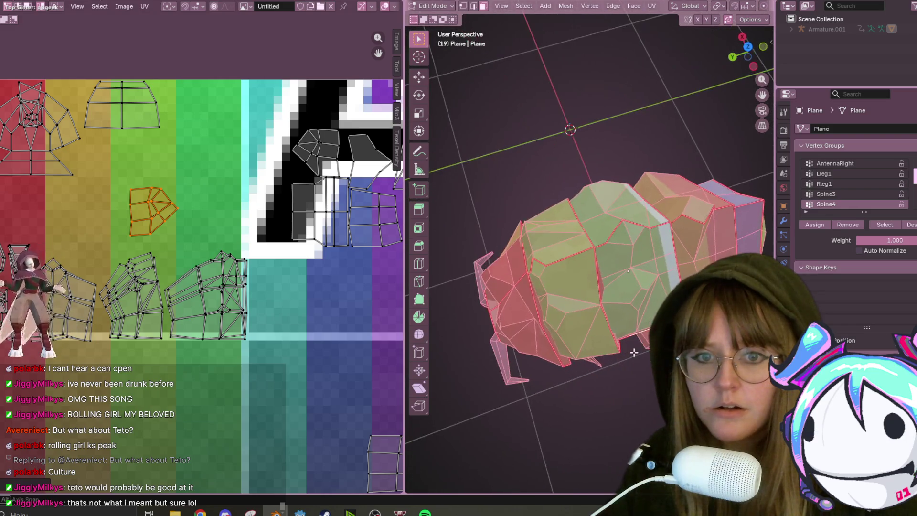
pyautogui.press('g')
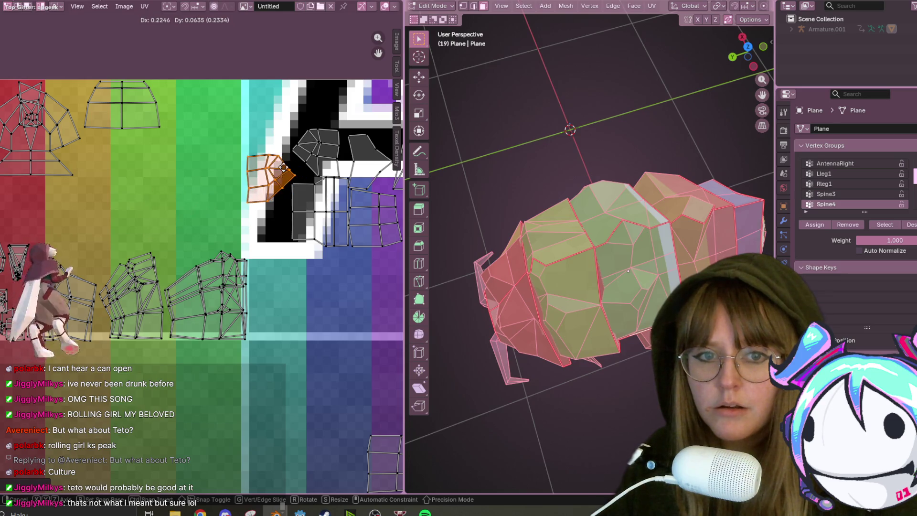
pyautogui.click(220, 197)
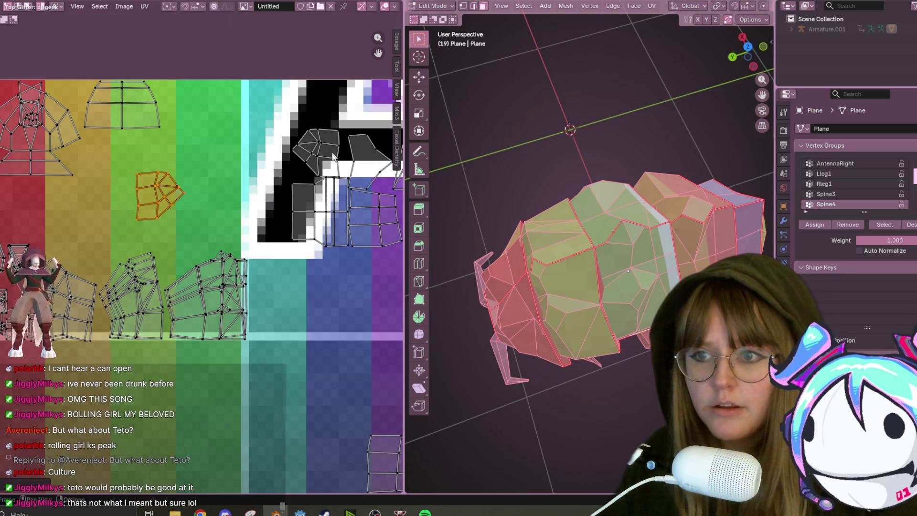
# Mirror the island over the black area on X and stack it onto its twin in the green band
pyautogui.click(332, 183)
pyautogui.rightClick(347, 187)
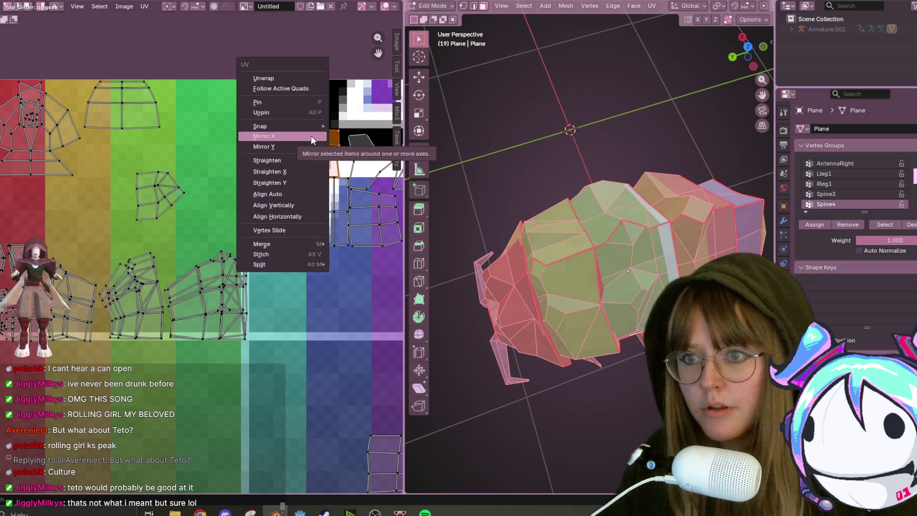
pyautogui.click(305, 139)
pyautogui.press('g')
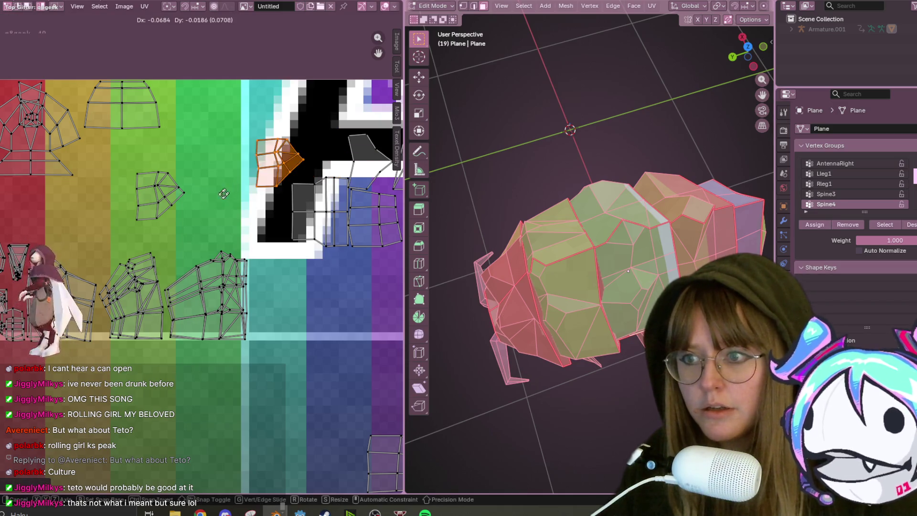
pyautogui.click(144, 197)
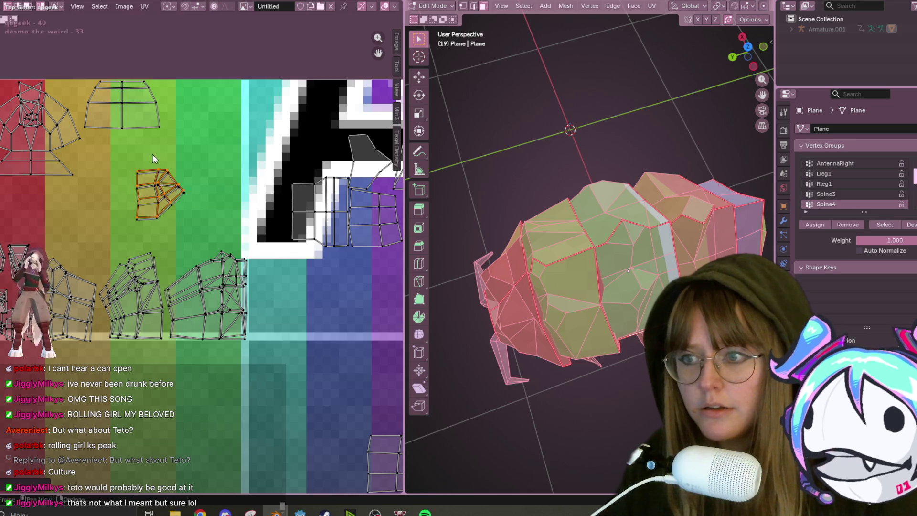
pyautogui.press('g')
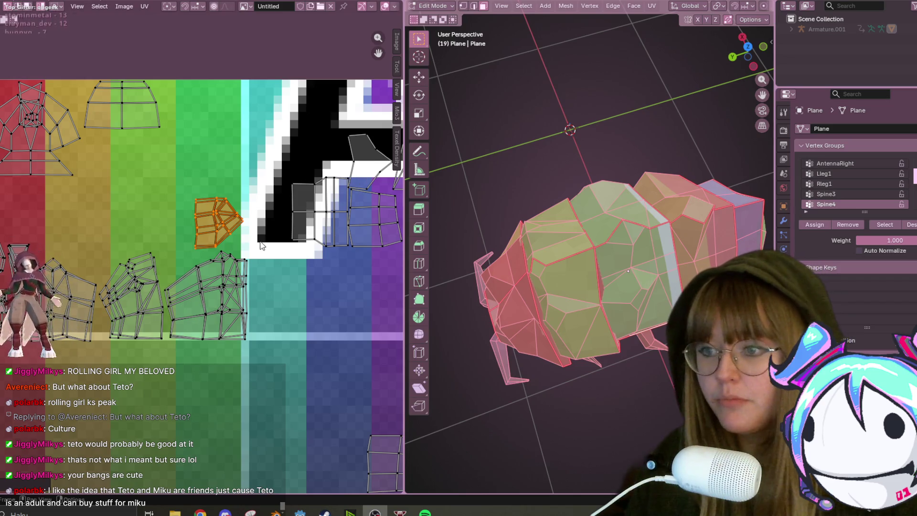
# Nudge the current island slightly into place
pyautogui.moveTo(238, 232); pyautogui.dragTo(245, 240, button='middle')
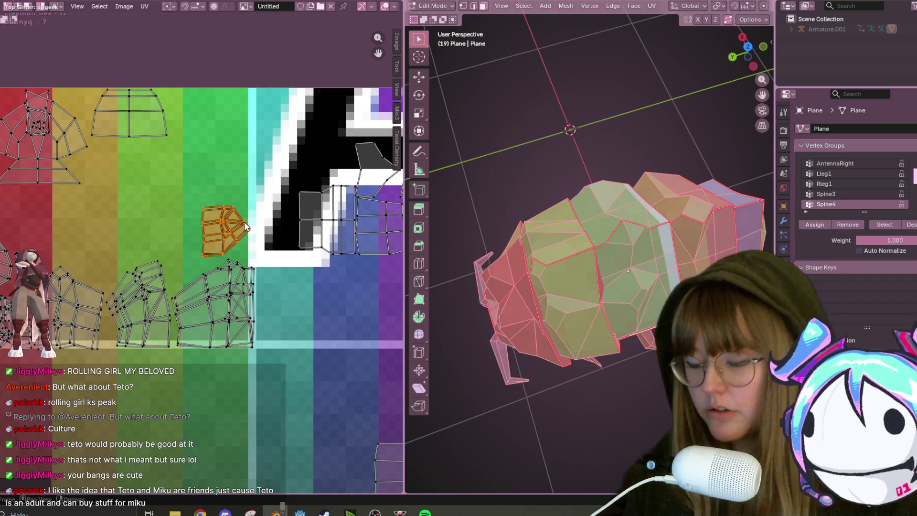
pyautogui.press('g')
pyautogui.click(242, 232)
# Move the purple-area island onto the yellow-green area, shrink it and shift it further left
pyautogui.click(337, 207)
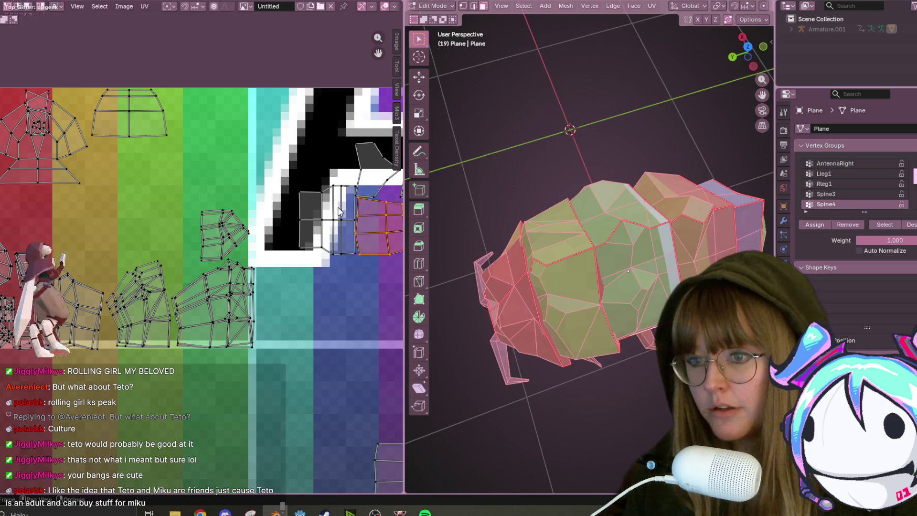
pyautogui.press('l')
pyautogui.scroll(-1, 337, 207)
pyautogui.press('g')
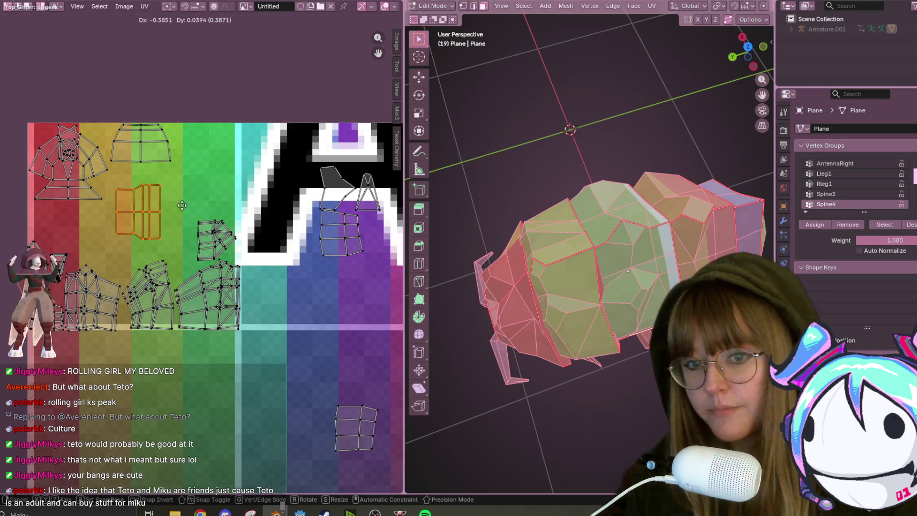
pyautogui.click(180, 206)
pyautogui.press('s')
pyautogui.click(159, 204)
pyautogui.press('g')
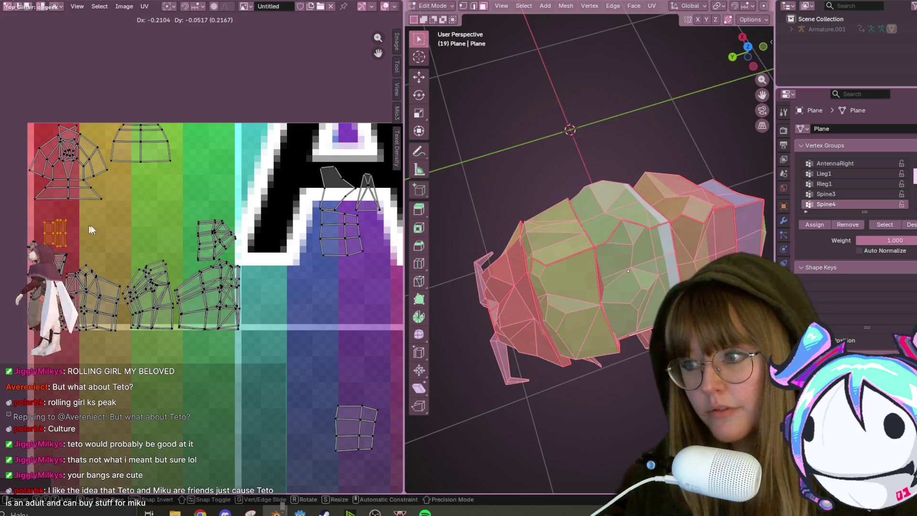
pyautogui.click(84, 230)
pyautogui.moveTo(597, 215); pyautogui.dragTo(664, 139, button='middle')
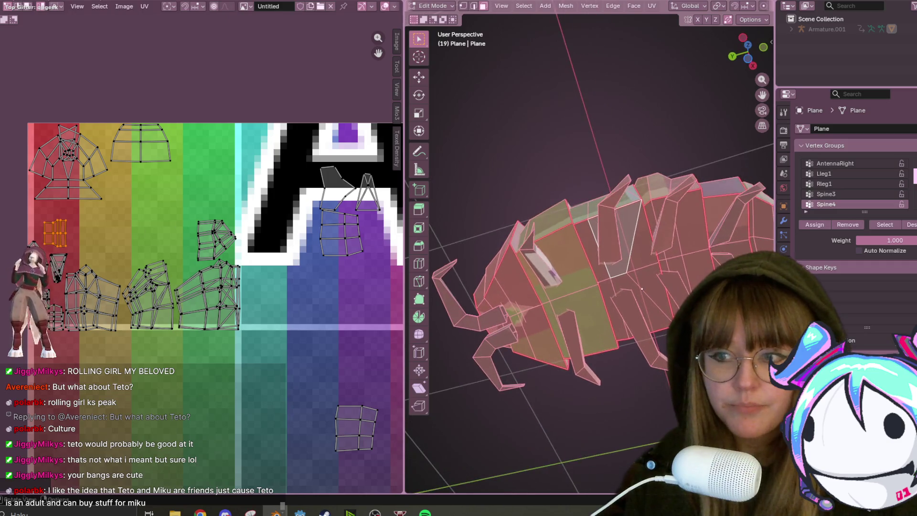
# Shrink another small island to about 0.54 scale and place it over the yellow-green band
pyautogui.click(339, 237)
pyautogui.press('s')
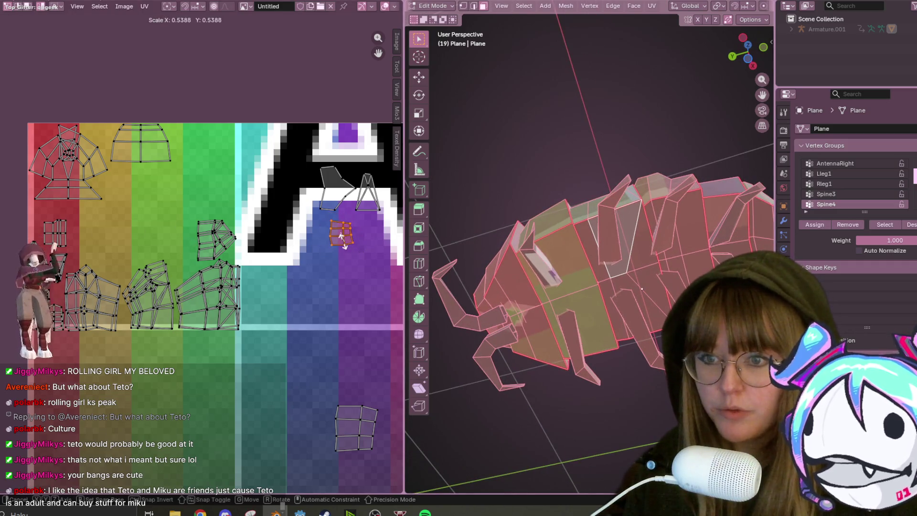
pyautogui.click(342, 236)
pyautogui.press('g')
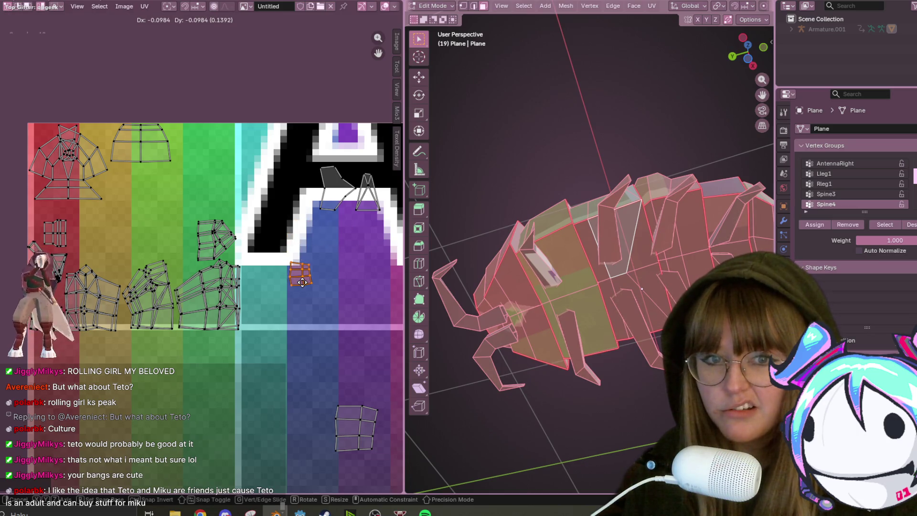
pyautogui.click(302, 282)
pyautogui.moveTo(322, 280); pyautogui.dragTo(175, 208)
pyautogui.moveTo(573, 330); pyautogui.dragTo(482, 322, button='middle')
pyautogui.press('g')
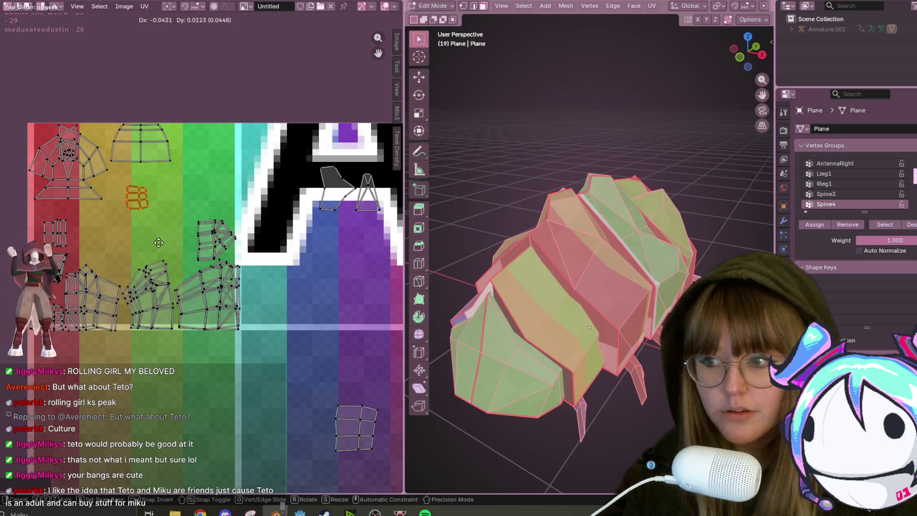
pyautogui.click(159, 243)
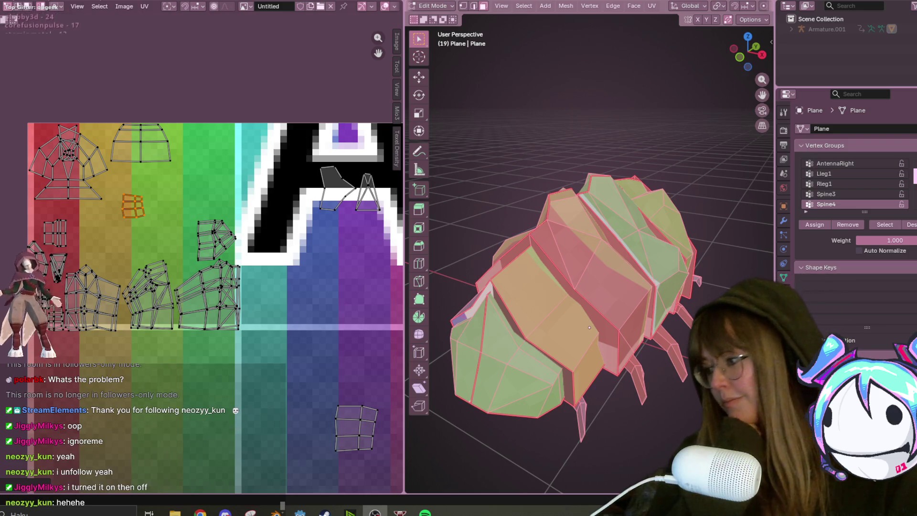
pyautogui.hotkey('alt', 'Tab')
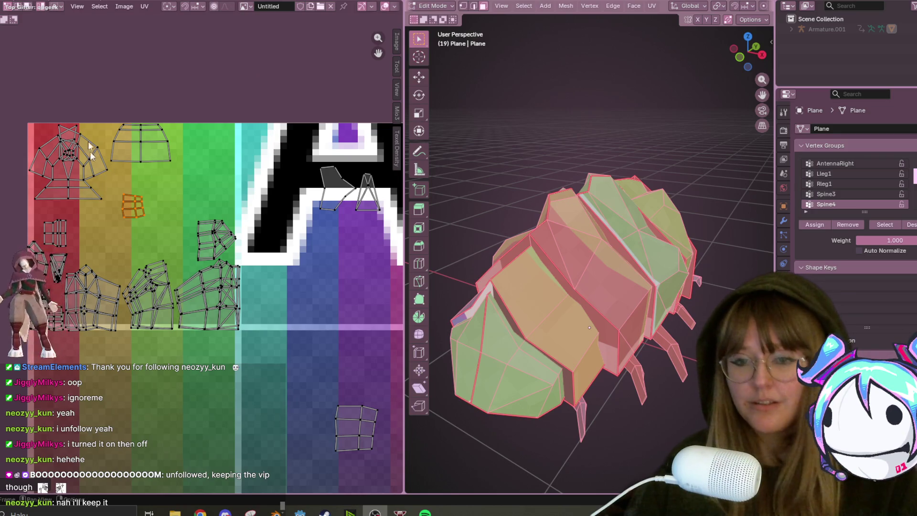
pyautogui.scroll(2, 160, 226)
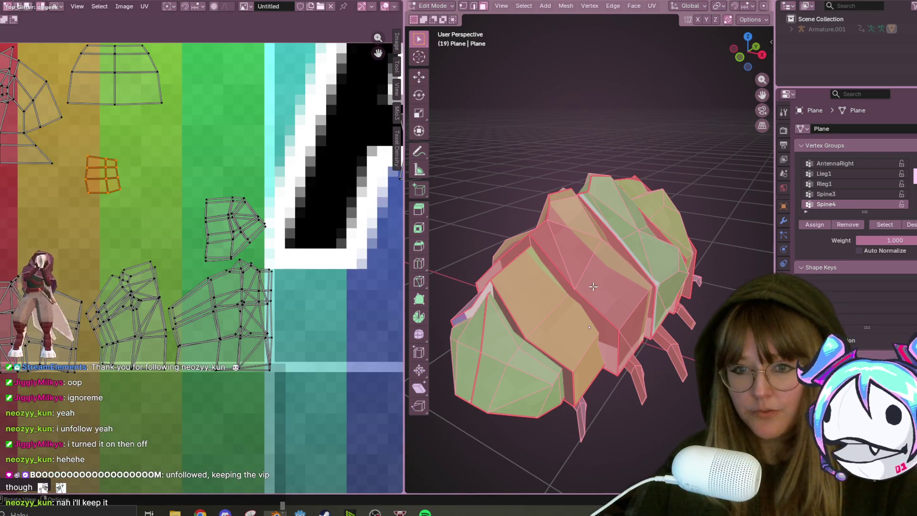
# Move the small island, enlarge it slightly and nudge it up and right
pyautogui.moveTo(468, 219); pyautogui.dragTo(516, 210, button='middle')
pyautogui.press('g')
pyautogui.click(146, 191)
pyautogui.press('s')
pyautogui.click(153, 193)
pyautogui.press('g')
pyautogui.click(163, 203)
# Select a body face's linked faces to locate its island, then select the whole mesh
pyautogui.moveTo(549, 287)
pyautogui.mouseDown(button='middle')
pyautogui.moveTo(573, 320)
pyautogui.moveTo(629, 323)
pyautogui.mouseUp(button='middle')
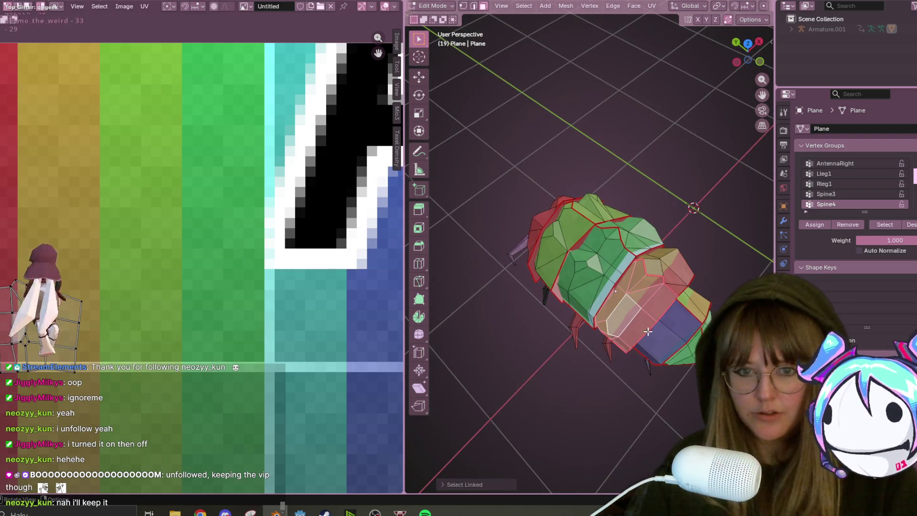
pyautogui.click(664, 340)
pyautogui.hotkey('ctrl', 'l')
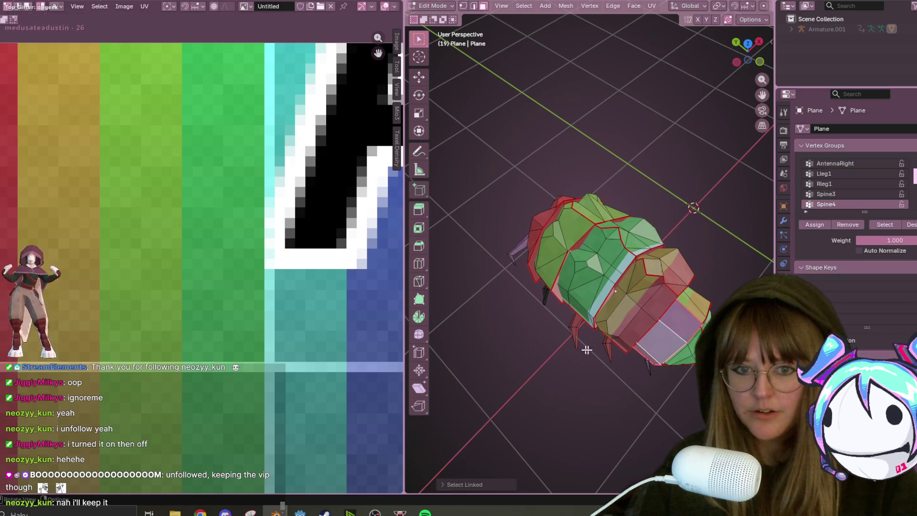
pyautogui.scroll(-1, 138, 230)
pyautogui.moveTo(98, 195); pyautogui.dragTo(92, 174, button='middle')
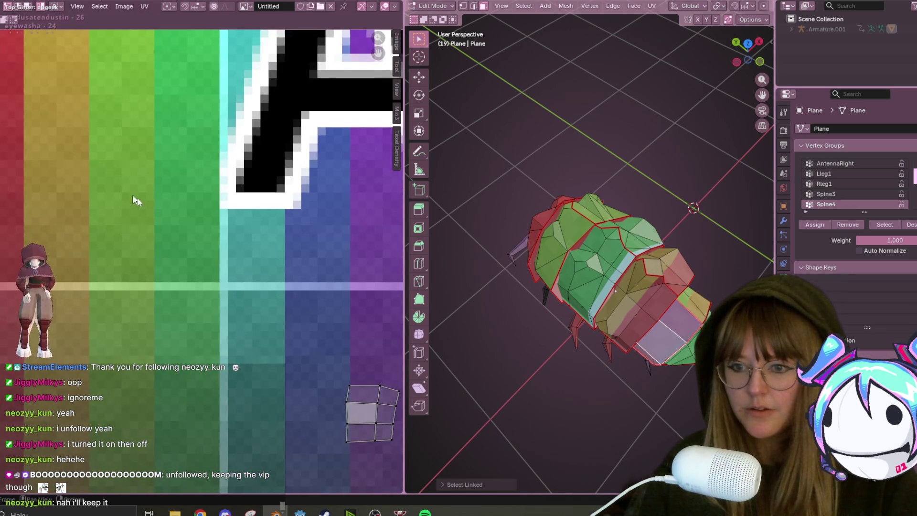
pyautogui.press('s')
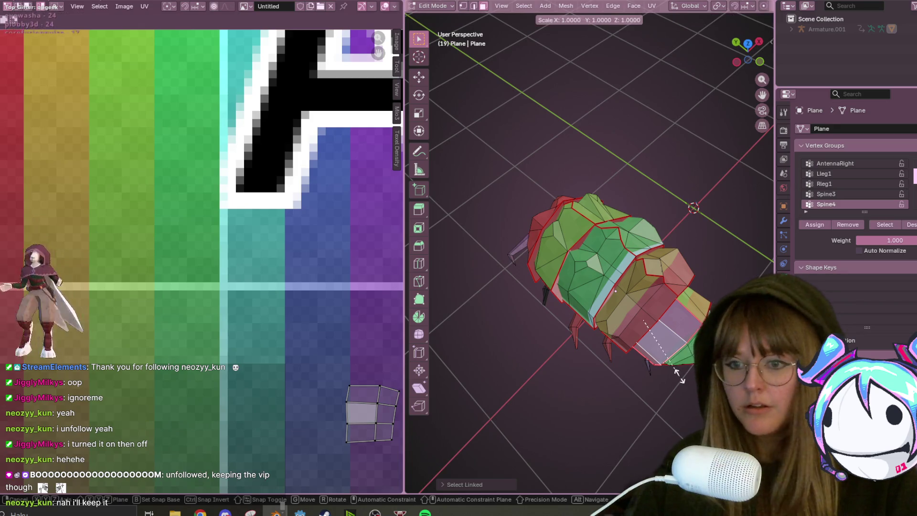
pyautogui.press('Escape')
pyautogui.press('a')
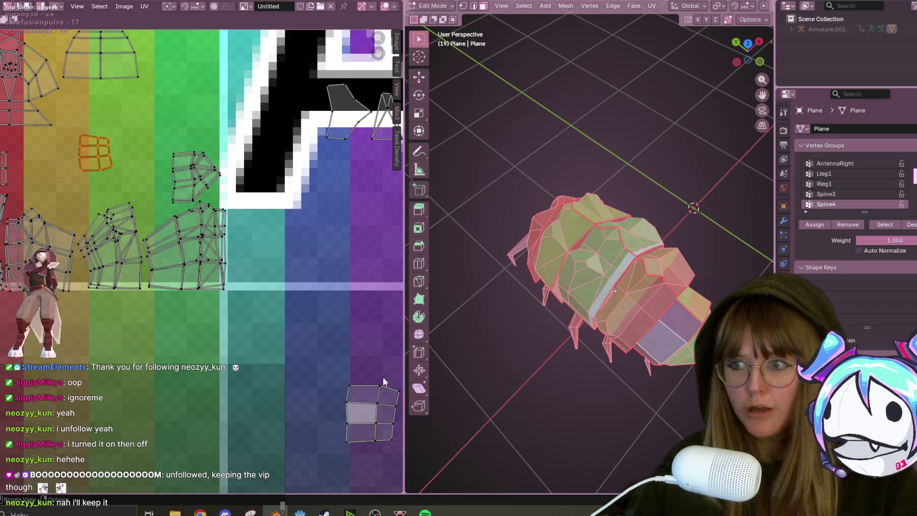
# Move the stray bottom-right island up into the green band
pyautogui.click(369, 405)
pyautogui.moveTo(369, 405); pyautogui.dragTo(365, 422, button='middle')
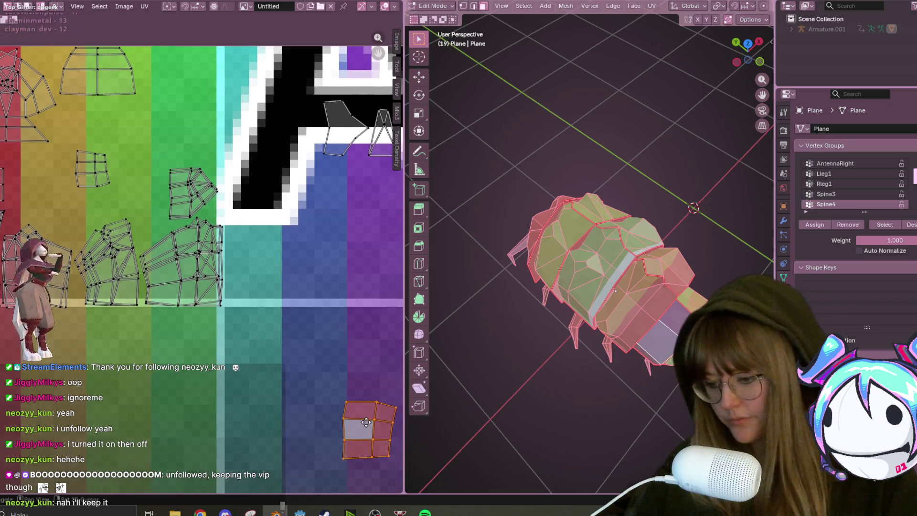
pyautogui.press('g')
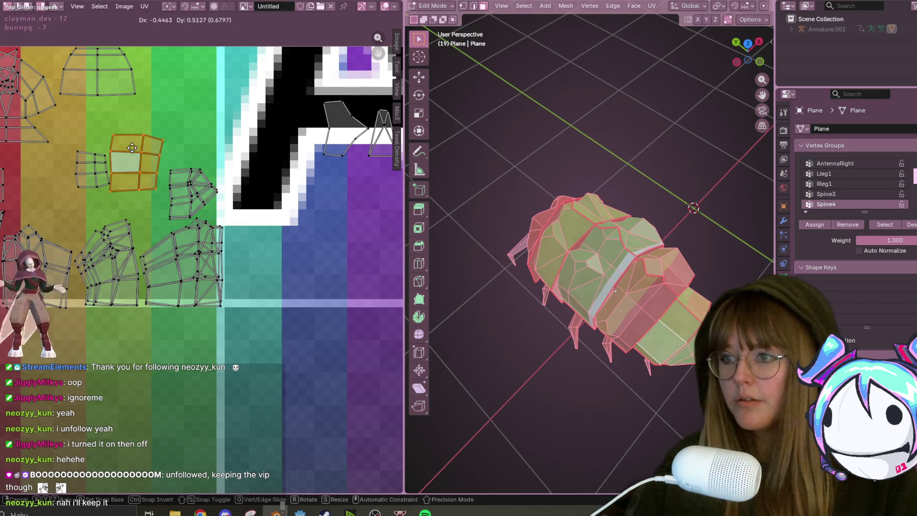
pyautogui.click(134, 146)
# Resize the small left island, flip it with Mirror Y and reposition it
pyautogui.click(100, 176)
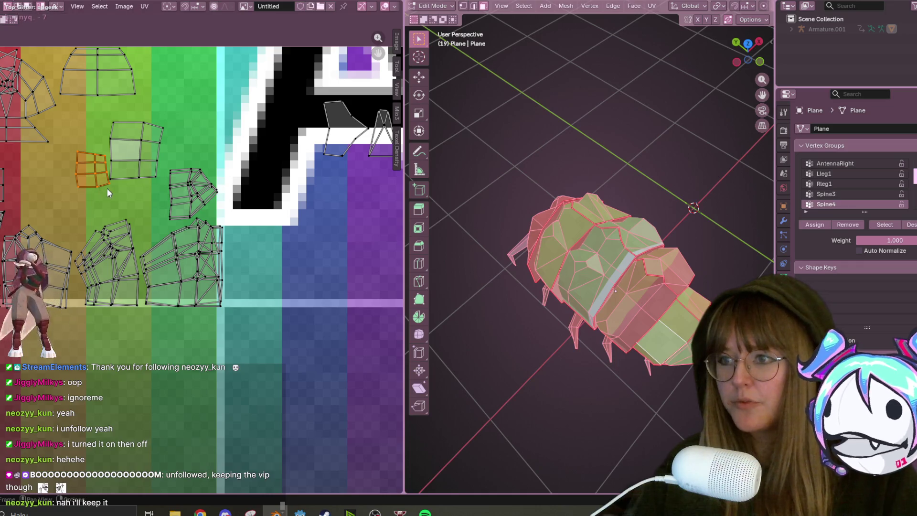
pyautogui.press('s')
pyautogui.click(107, 184)
pyautogui.press('u')
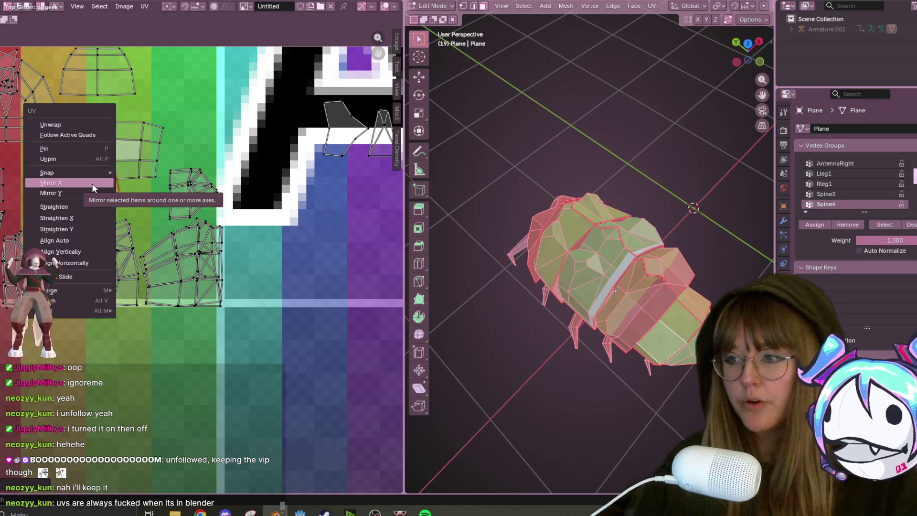
pyautogui.click(85, 192)
pyautogui.press('g')
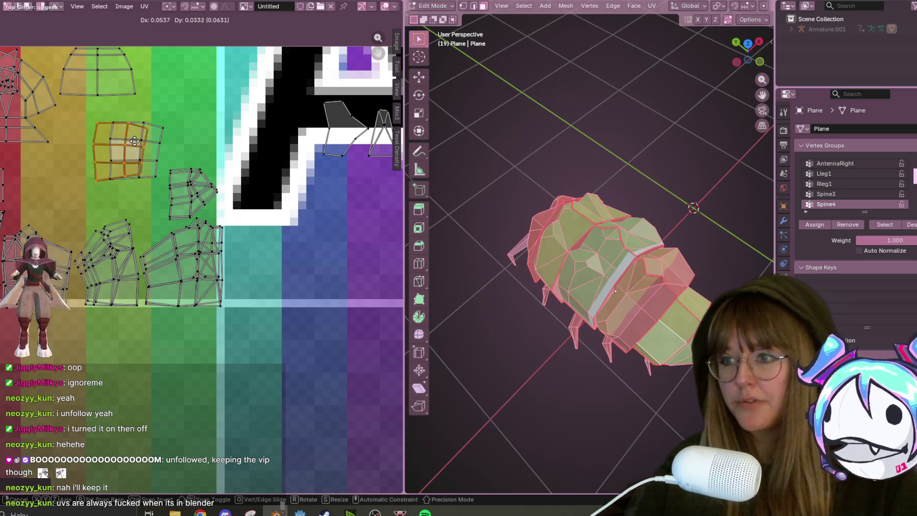
pyautogui.click(142, 139)
# Move the island near the top of the green band up and right
pyautogui.moveTo(150, 97); pyautogui.dragTo(178, 132)
pyautogui.press('g')
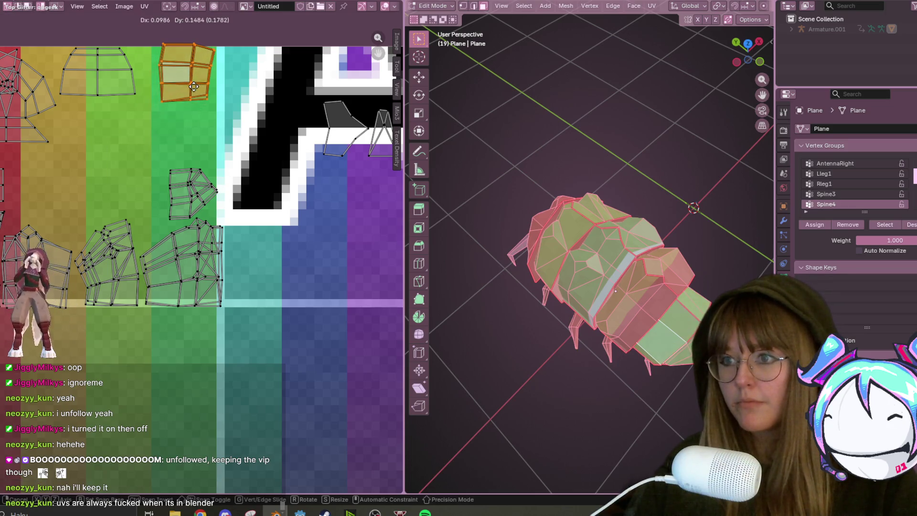
pyautogui.click(184, 93)
# Shrink the grey island to a small shape and place it further left
pyautogui.click(322, 104)
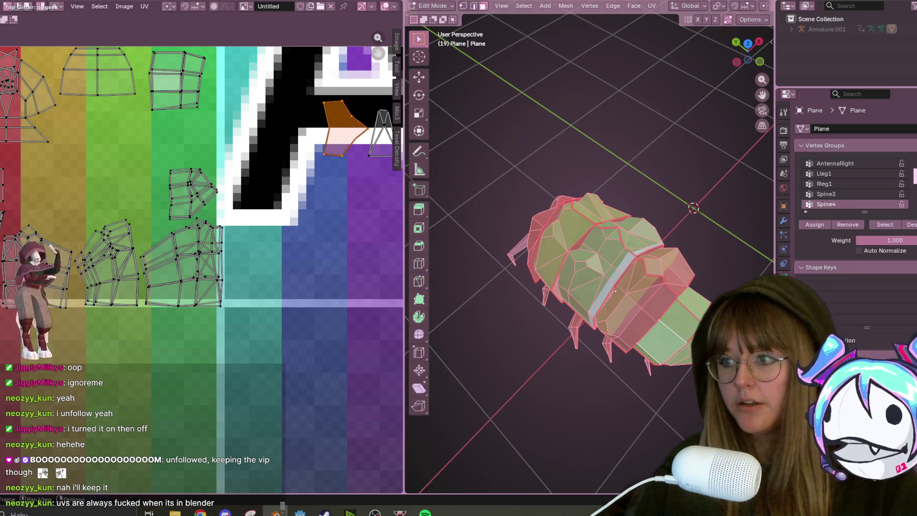
pyautogui.press('s')
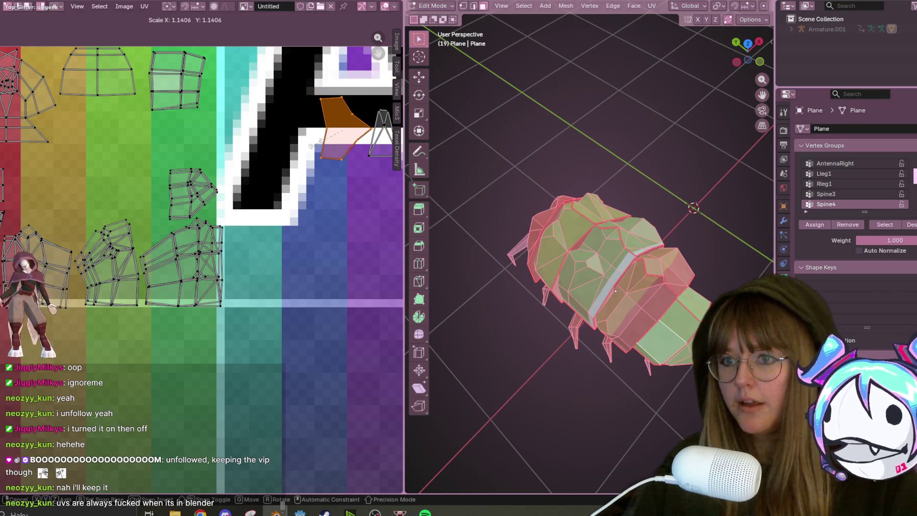
pyautogui.click(334, 138)
pyautogui.press('s')
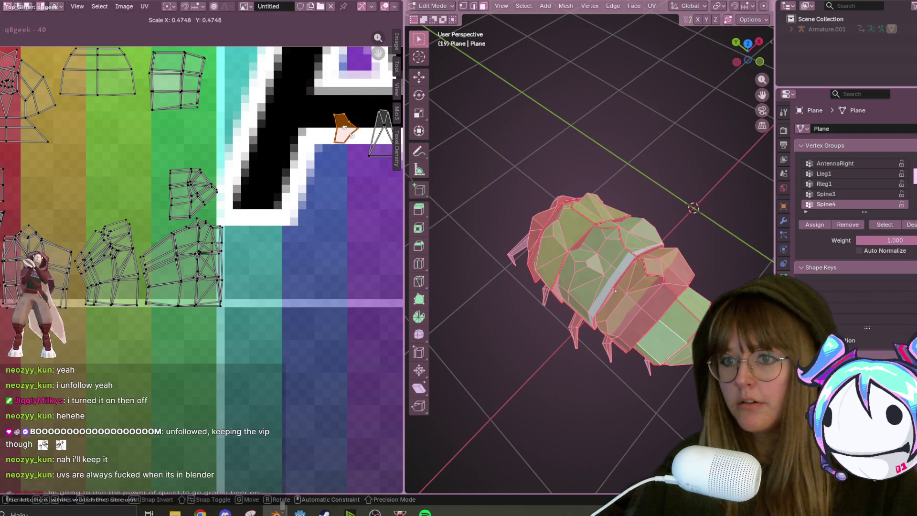
pyautogui.click(84, 187)
# Move the small island down-left into the red band's lower-left corner
pyautogui.moveTo(183, 241)
pyautogui.mouseDown(button='middle')
pyautogui.moveTo(239, 224)
pyautogui.moveTo(241, 234)
pyautogui.mouseUp(button='middle')
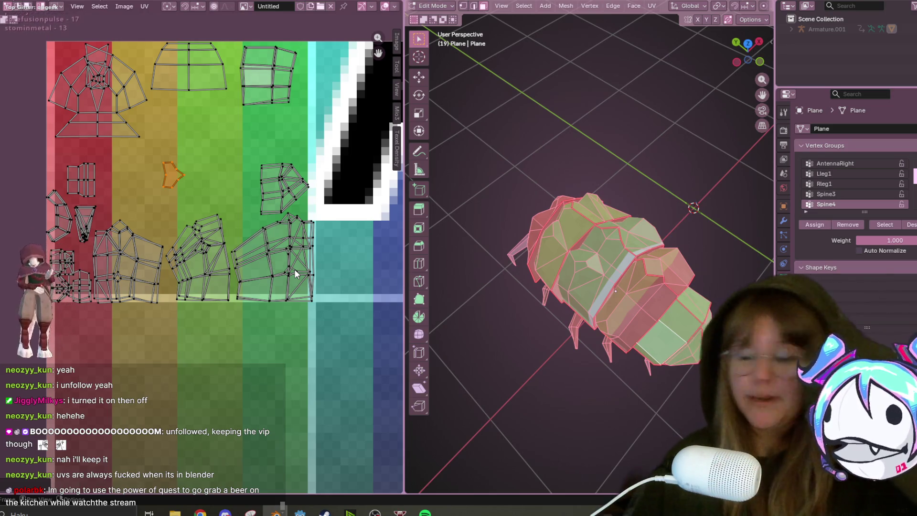
pyautogui.scroll(1, 185, 164)
pyautogui.press('g')
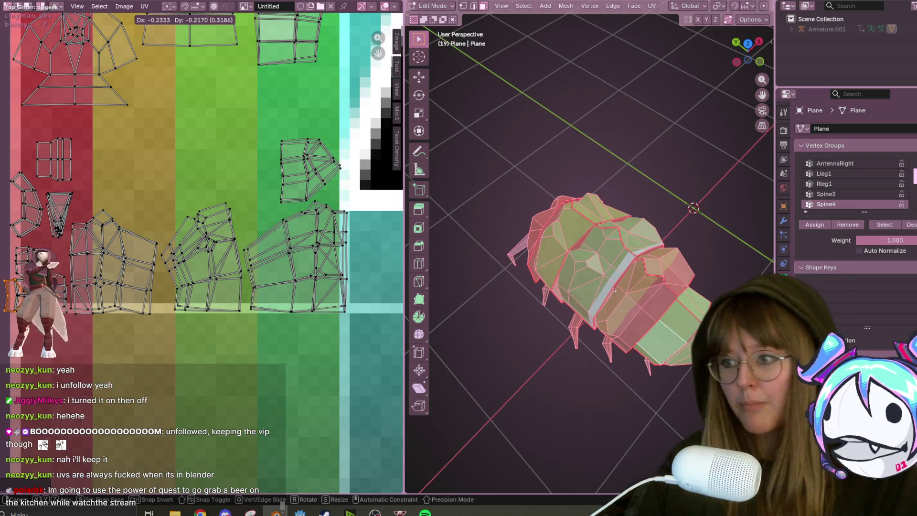
pyautogui.click(38, 313)
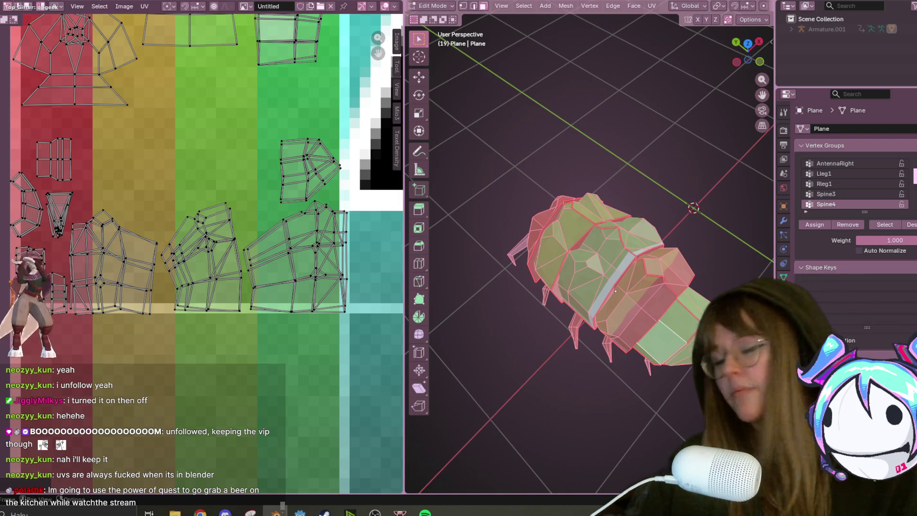
pyautogui.moveTo(341, 126); pyautogui.dragTo(338, 154, button='middle')
pyautogui.moveTo(645, 267); pyautogui.dragTo(726, 306, button='middle')
pyautogui.scroll(-4, 229, 250)
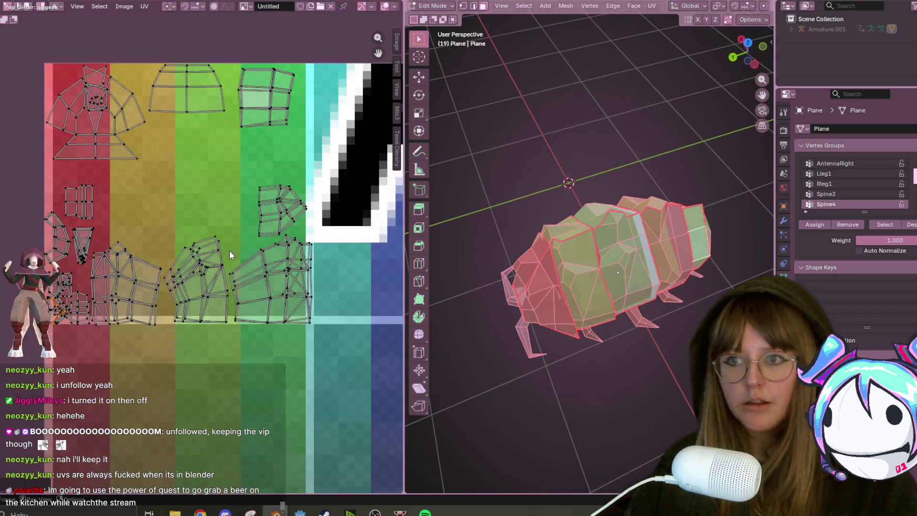
# Move the small bottom-right UV island up toward the other islands
pyautogui.moveTo(348, 359); pyautogui.dragTo(391, 437)
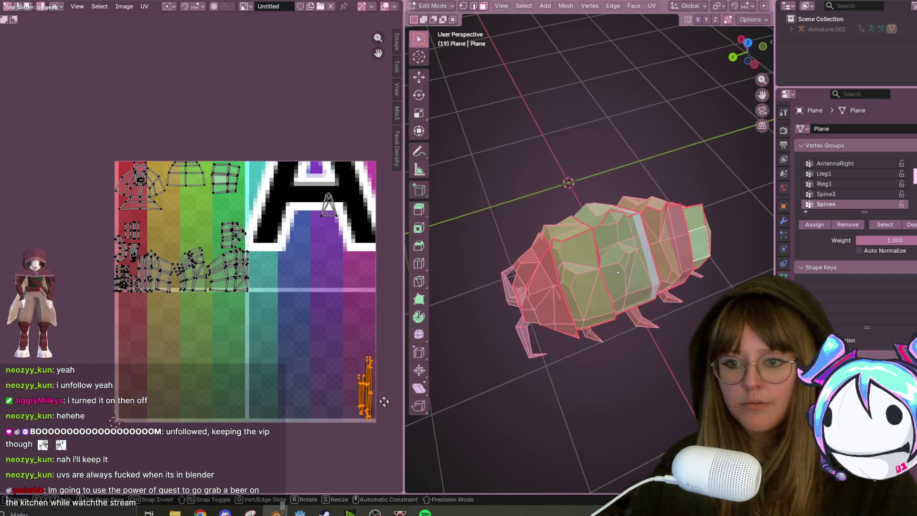
pyautogui.press('g')
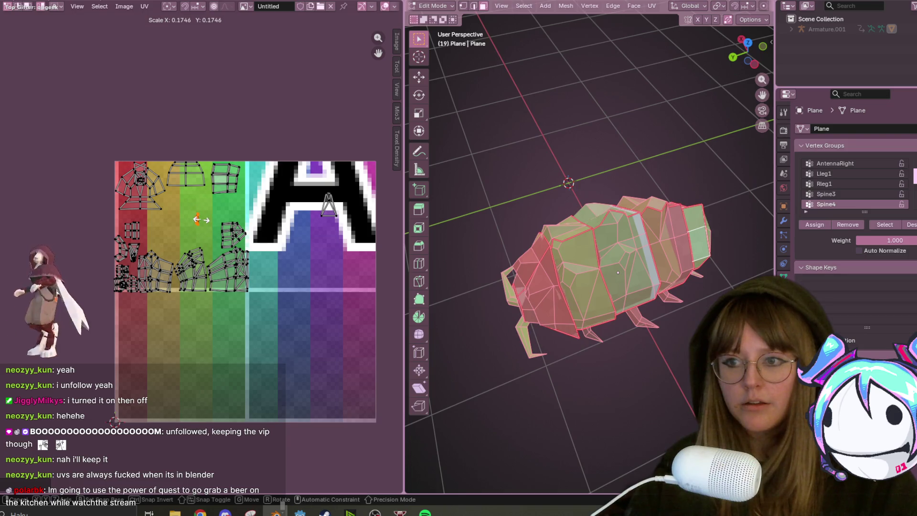
pyautogui.scroll(4, 186, 253)
pyautogui.click(352, 154)
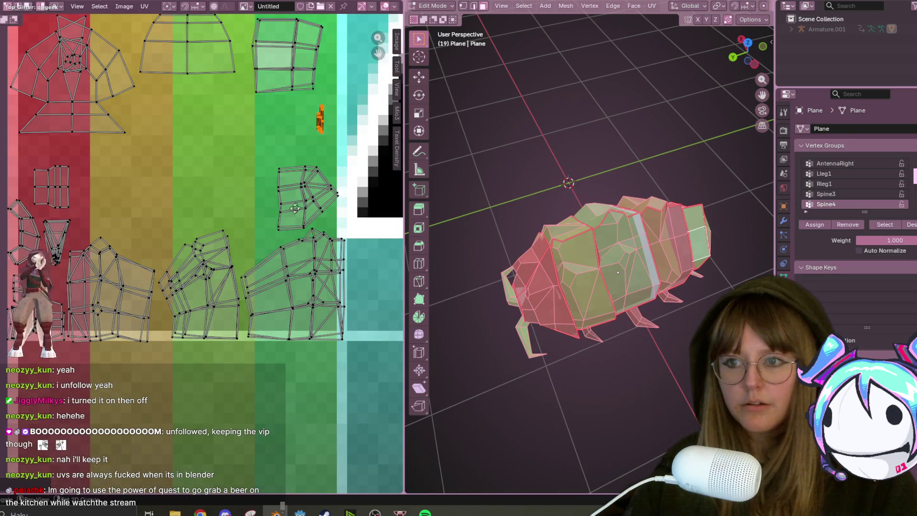
# Reposition the small triangular UV island leftward toward the red band
pyautogui.scroll(4, 335, 172)
pyautogui.click(303, 183)
pyautogui.press('g')
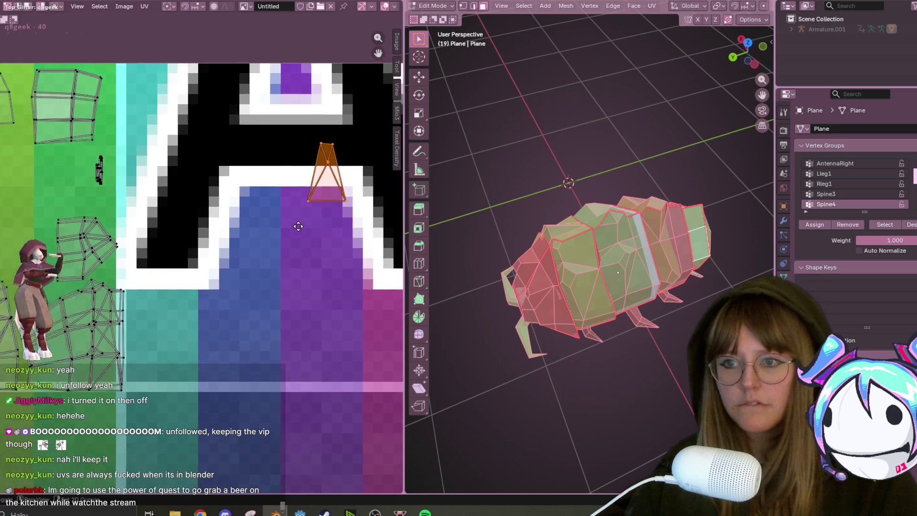
pyautogui.scroll(-1, 303, 220)
pyautogui.rightClick(30, 213)
pyautogui.scroll(-5, 258, 272)
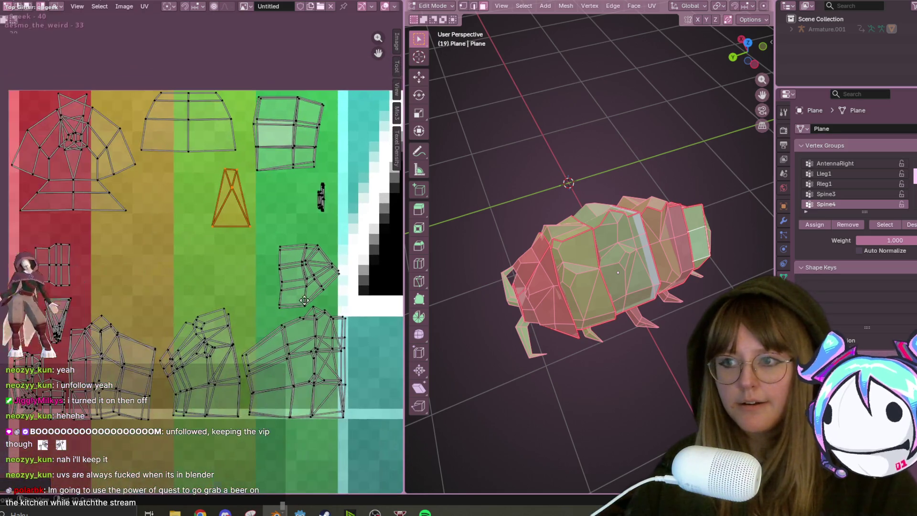
pyautogui.press('s')
pyautogui.press('g')
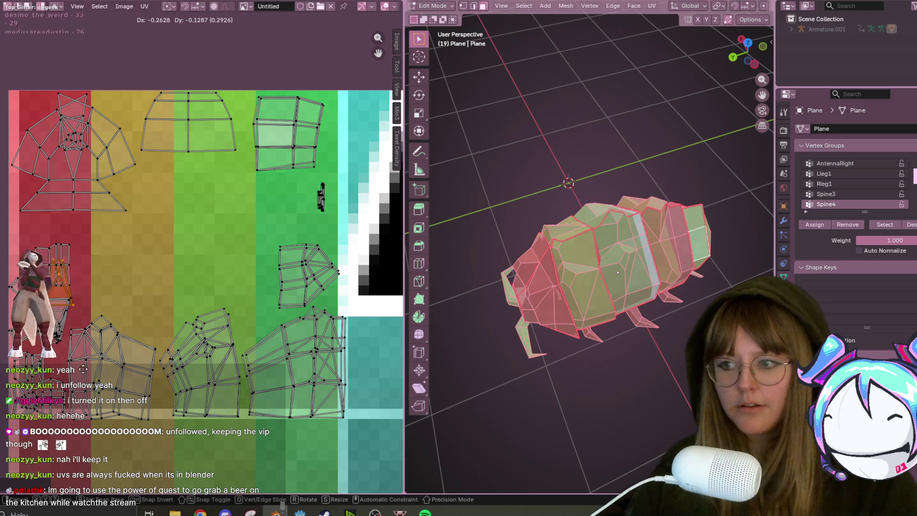
pyautogui.click(84, 389)
pyautogui.press('r')
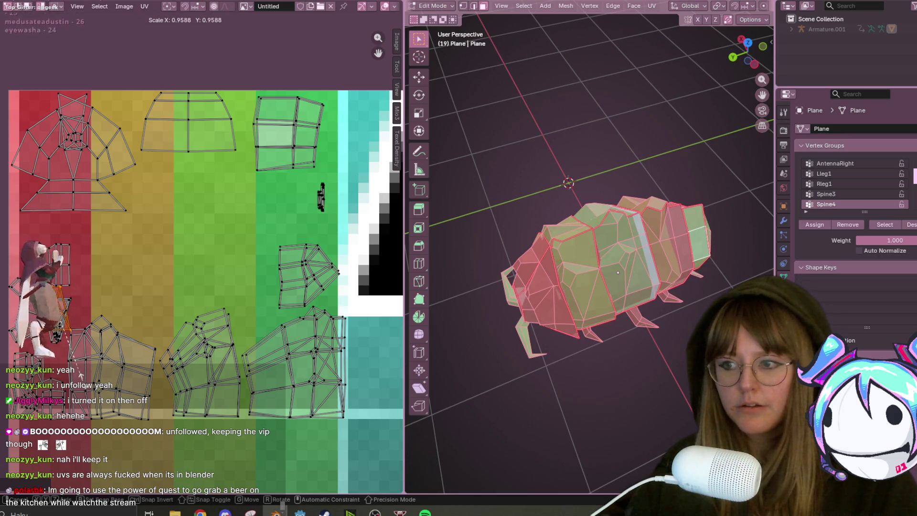
pyautogui.press('g')
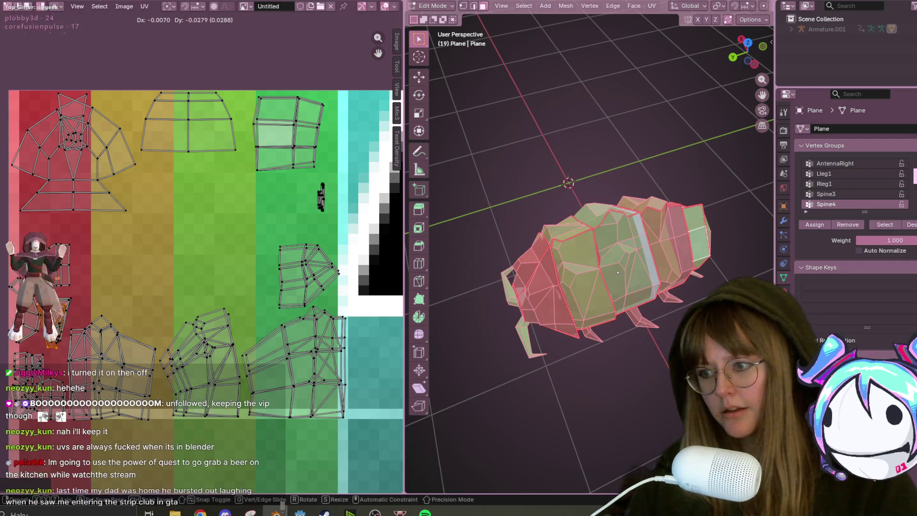
pyautogui.click(216, 287)
# Shrink the triangular island to about 0.89 scale in the red band's lower-left corner
pyautogui.scroll(1, 215, 287)
pyautogui.moveTo(96, 315); pyautogui.dragTo(150, 306, button='middle')
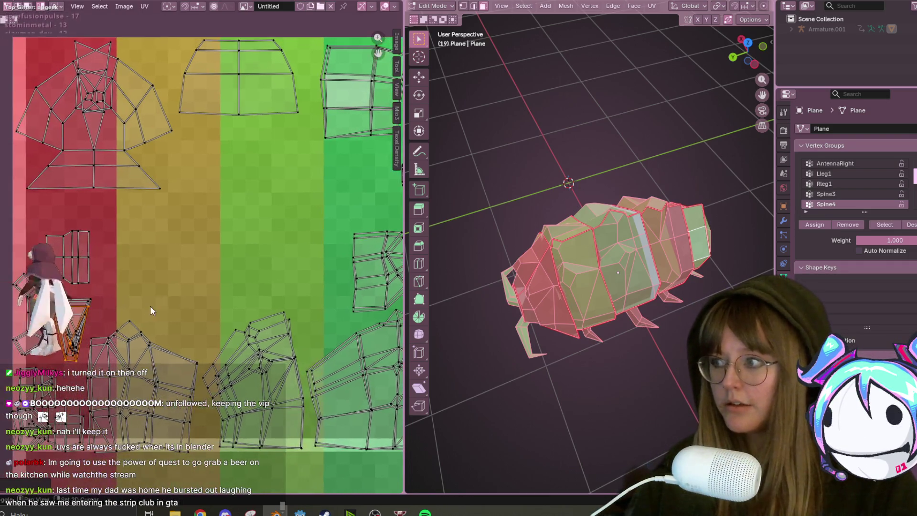
pyautogui.scroll(1, 123, 286)
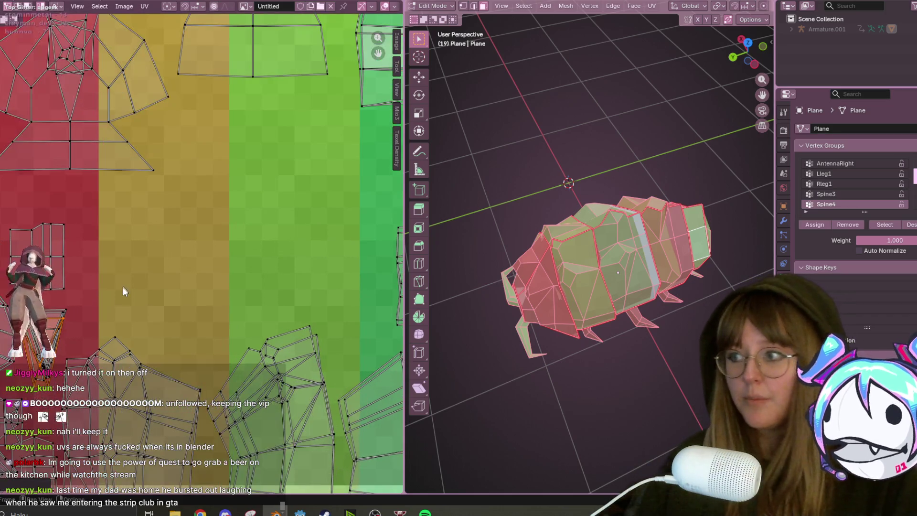
pyautogui.moveTo(173, 242); pyautogui.dragTo(214, 252, button='middle')
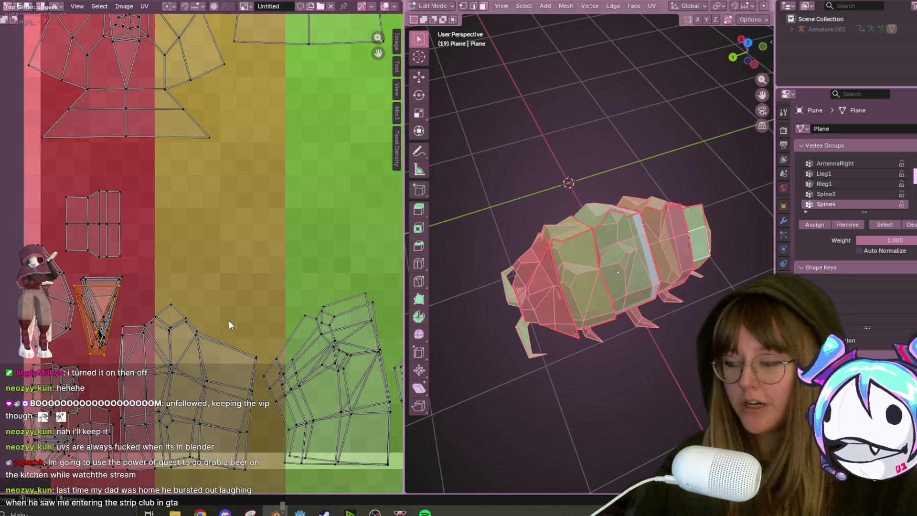
pyautogui.press('s')
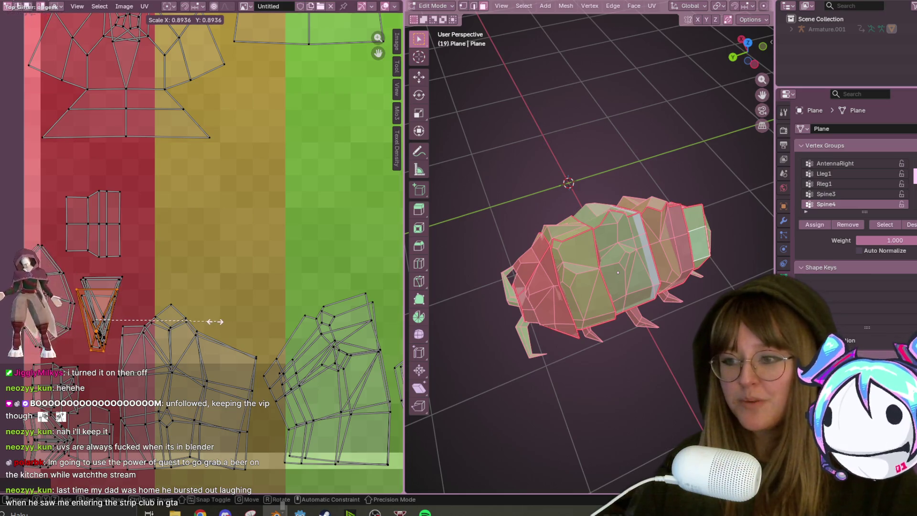
pyautogui.click(218, 326)
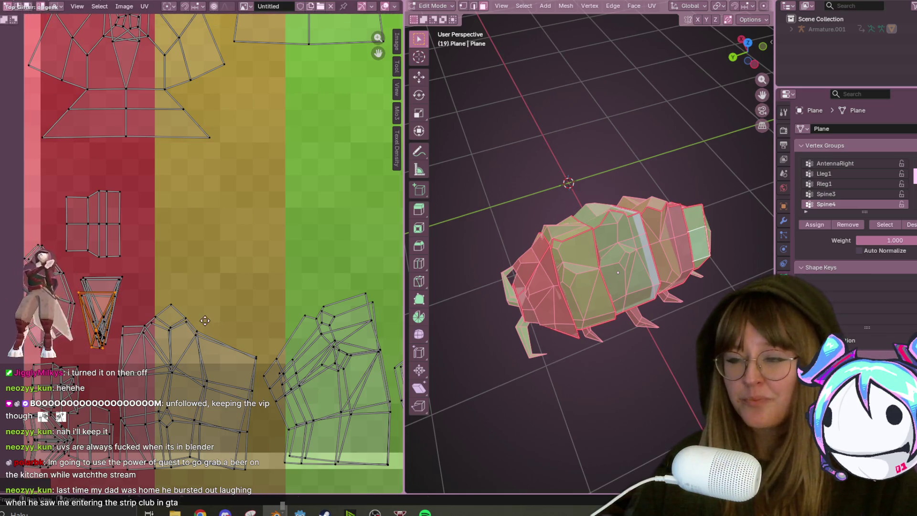
# Pan the UV view and orbit the model to see the head's underside
pyautogui.moveTo(213, 229); pyautogui.dragTo(194, 256, button='middle')
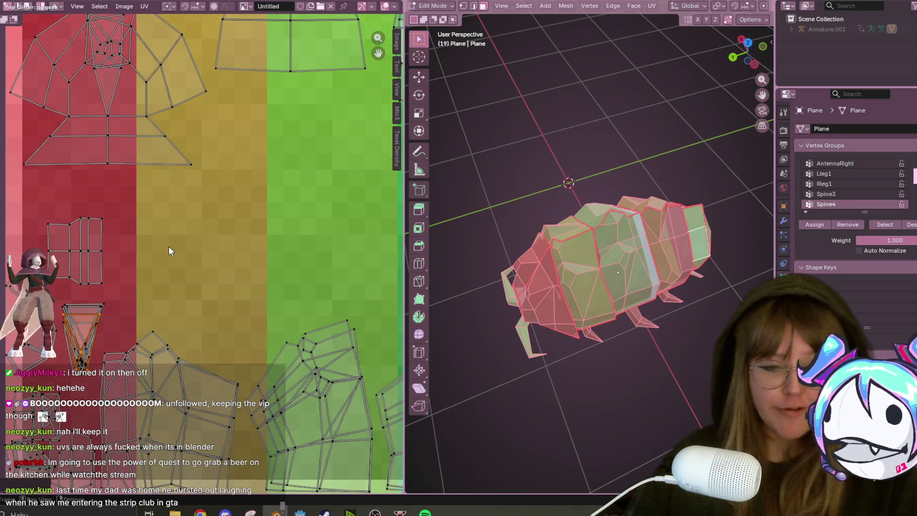
pyautogui.scroll(-4, 168, 253)
pyautogui.scroll(3, 191, 286)
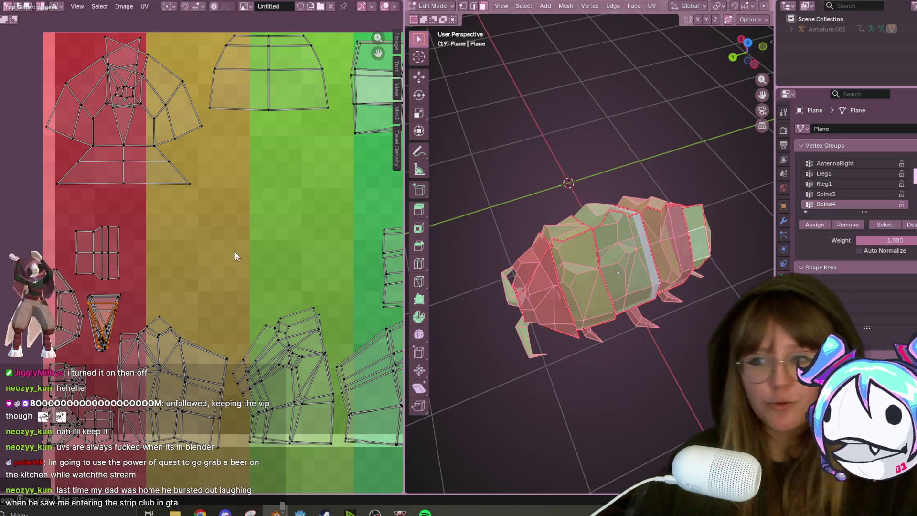
pyautogui.scroll(-1, 167, 279)
pyautogui.scroll(3, 144, 272)
pyautogui.scroll(-1, 224, 253)
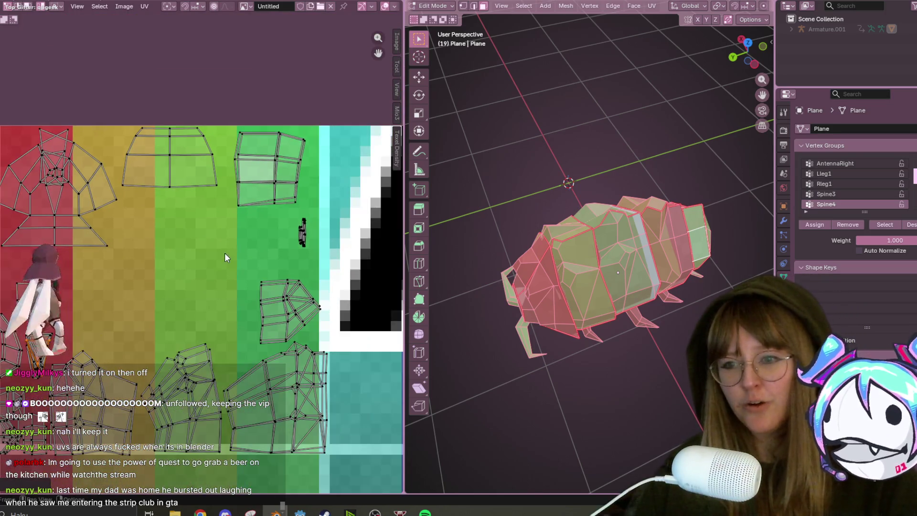
pyautogui.moveTo(595, 277); pyautogui.dragTo(682, 276, button='middle')
pyautogui.scroll(8, 681, 277)
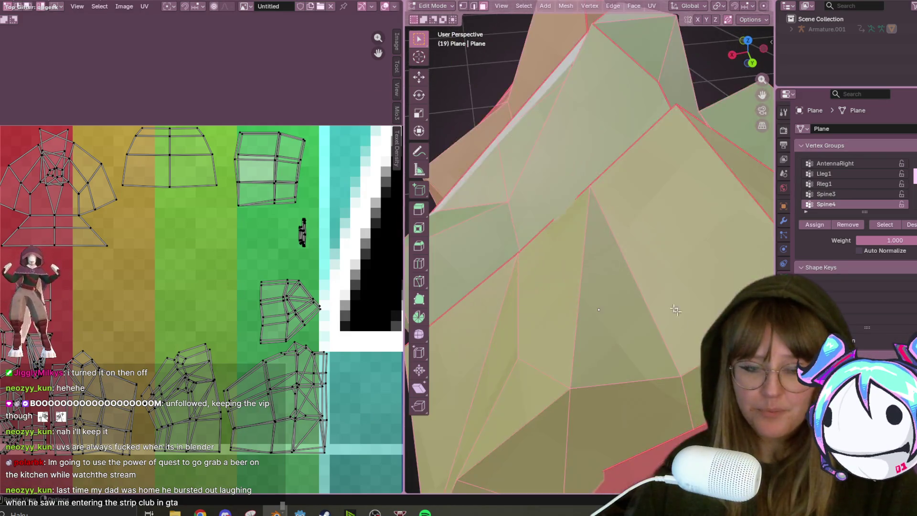
# Select the linked strip of faces under the bug's head with Ctrl+L
pyautogui.scroll(-8, 562, 288)
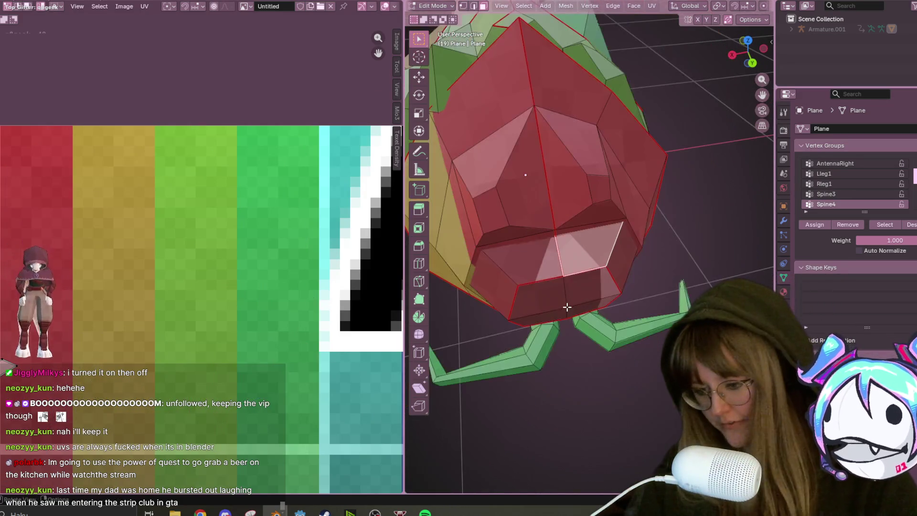
pyautogui.hotkey('ctrl', 'l')
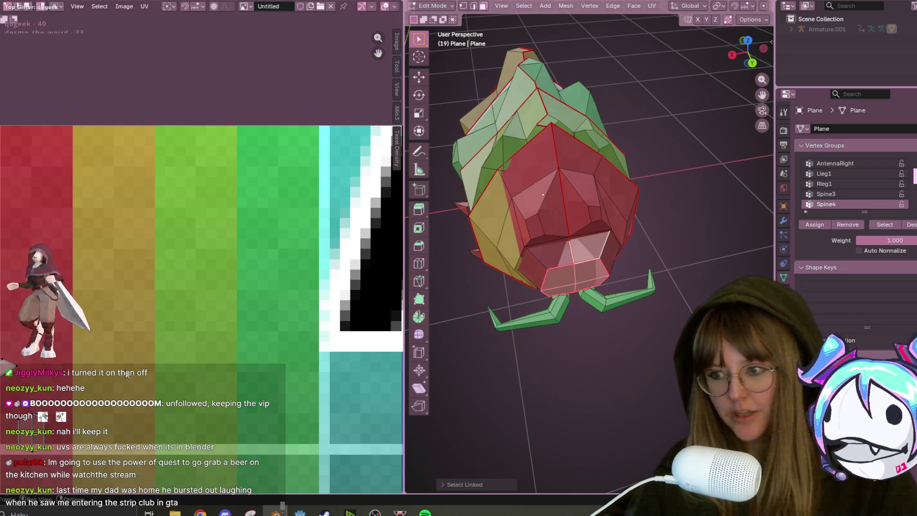
pyautogui.hotkey('ctrl', 'z')
pyautogui.hotkey('ctrl', 'l')
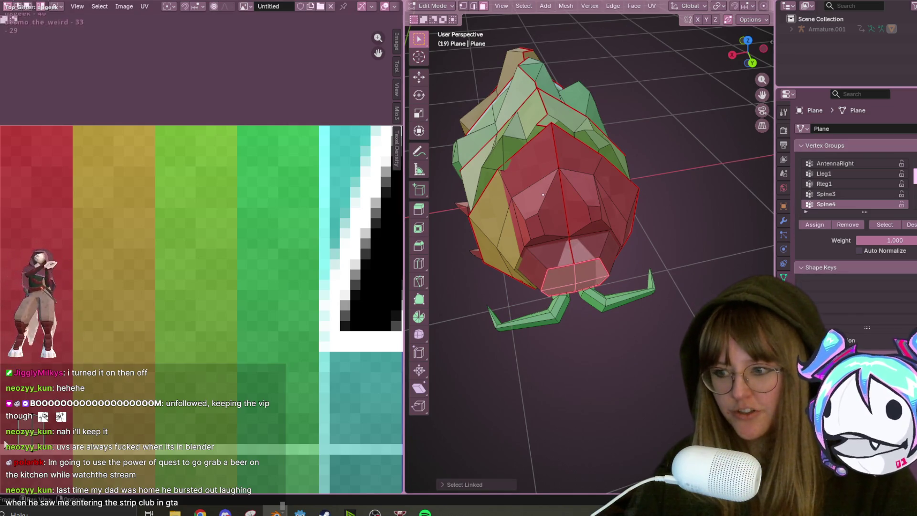
pyautogui.click(41, 425)
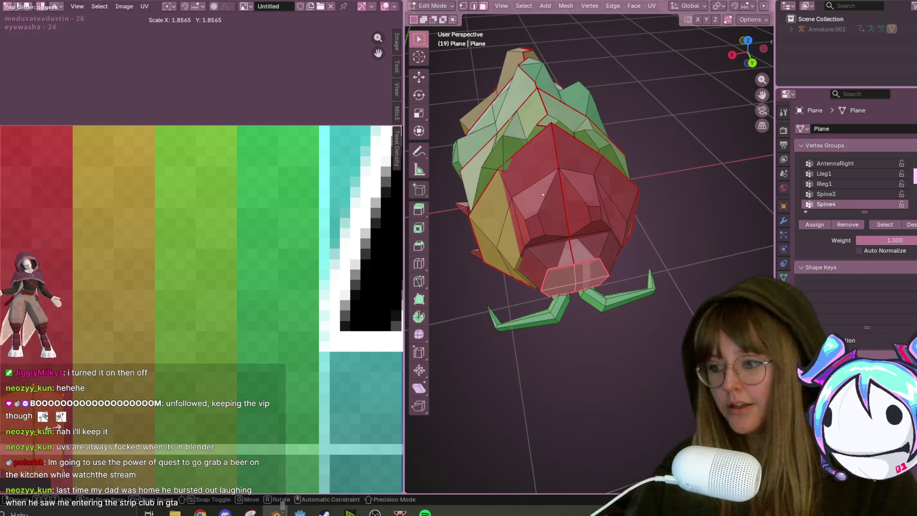
# Rotate the strip's UV island sideways and place it on the orange band
pyautogui.press('g')
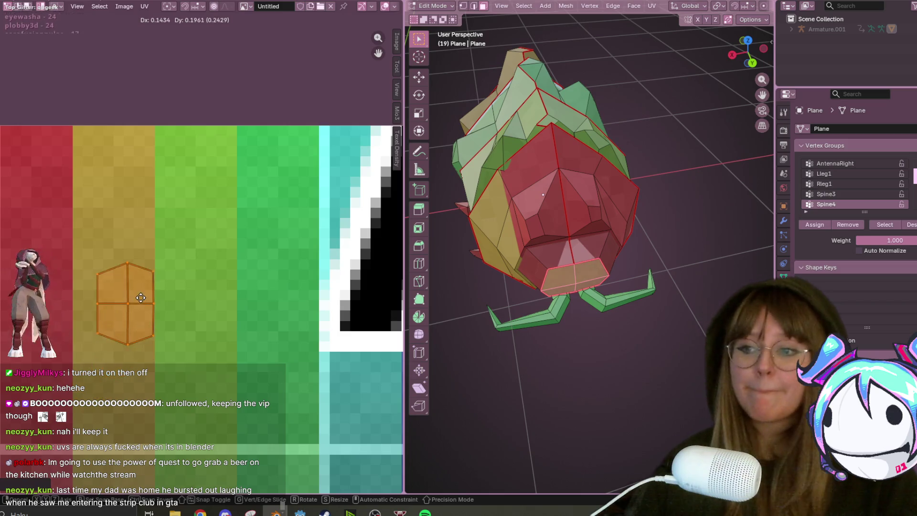
pyautogui.press('r')
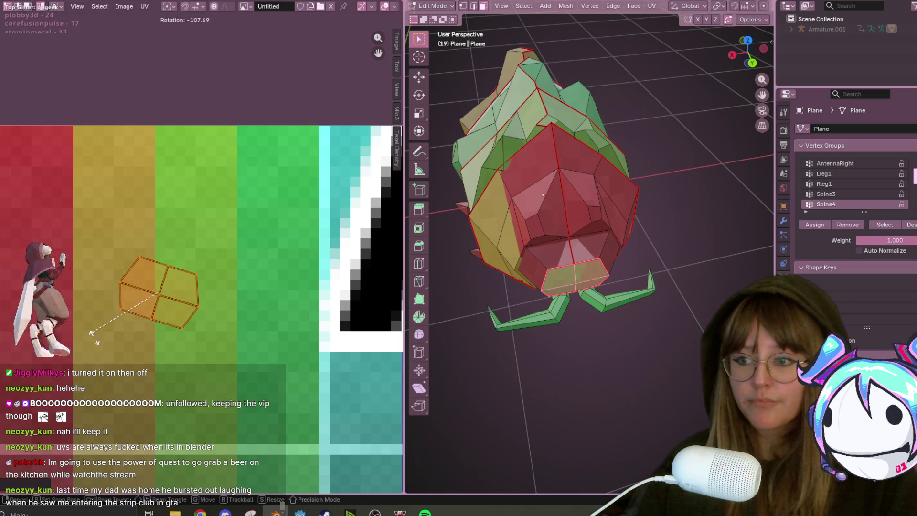
pyautogui.scroll(1, 201, 330)
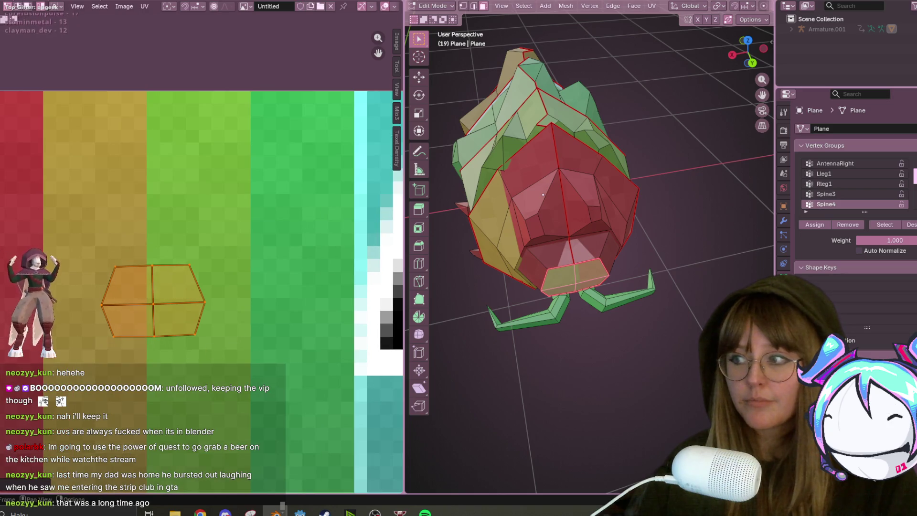
pyautogui.press('s')
pyautogui.press('g')
pyautogui.moveTo(225, 329); pyautogui.dragTo(281, 361, button='middle')
pyautogui.click(244, 312)
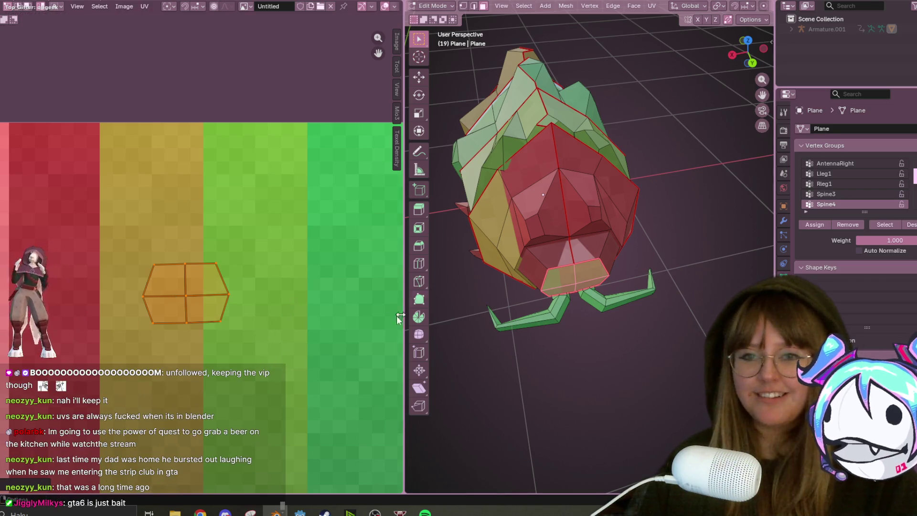
# Nudge the strip's UV island slightly down and rescale it
pyautogui.scroll(-2, 306, 336)
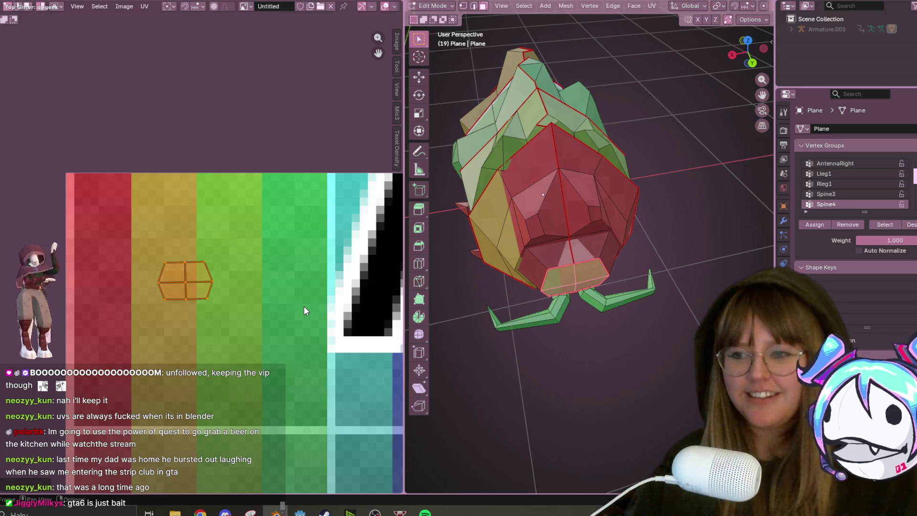
pyautogui.moveTo(591, 238)
pyautogui.mouseDown(button='middle')
pyautogui.moveTo(604, 258)
pyautogui.moveTo(602, 172)
pyautogui.moveTo(646, 121)
pyautogui.moveTo(633, 182)
pyautogui.moveTo(441, 280)
pyautogui.mouseUp(button='middle')
pyautogui.moveTo(196, 296); pyautogui.dragTo(197, 306)
pyautogui.press('s')
pyautogui.click(551, 272)
# Nudge the head-strip UV island right and down, then bring up the Godot Project Manager
pyautogui.press('a')
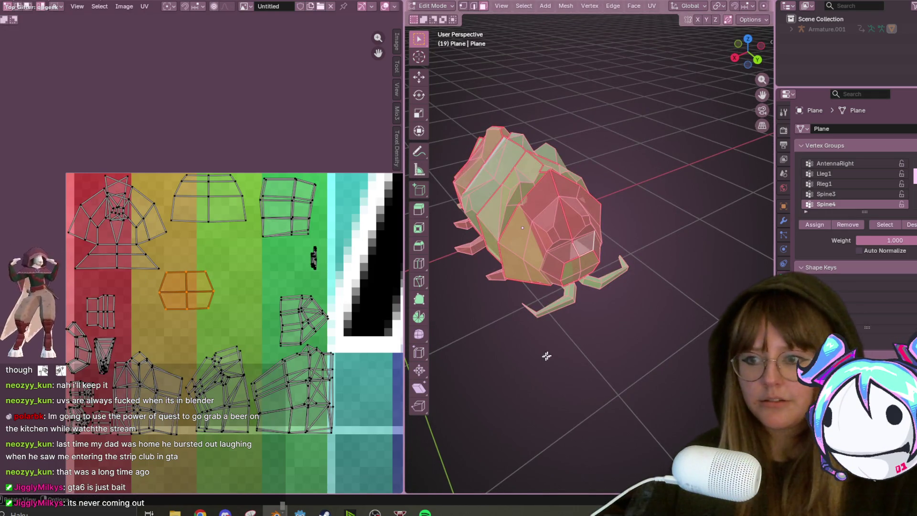
pyautogui.moveTo(199, 285); pyautogui.dragTo(210, 292)
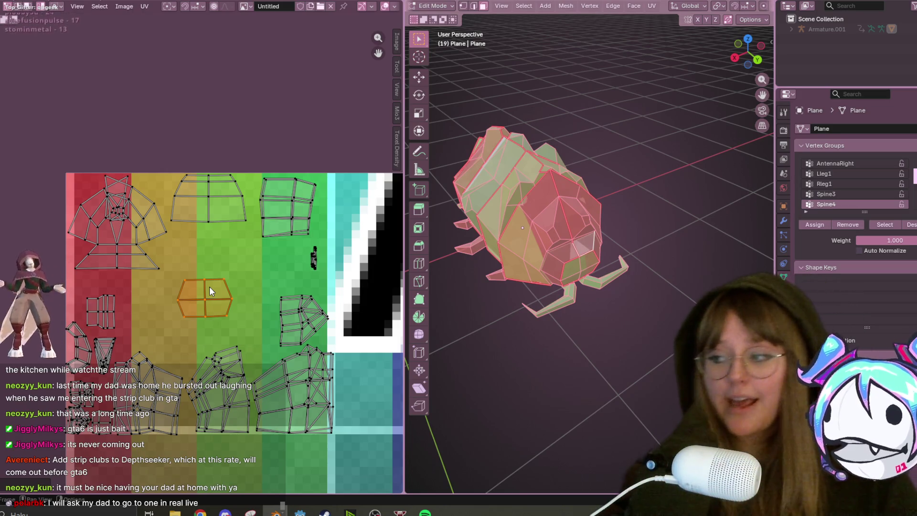
pyautogui.hotkey('alt', 'Tab')
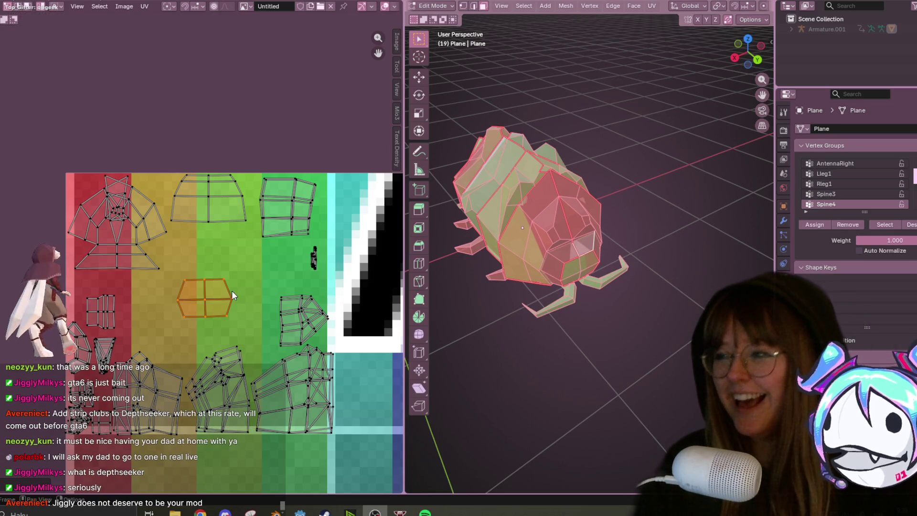
pyautogui.click(300, 512)
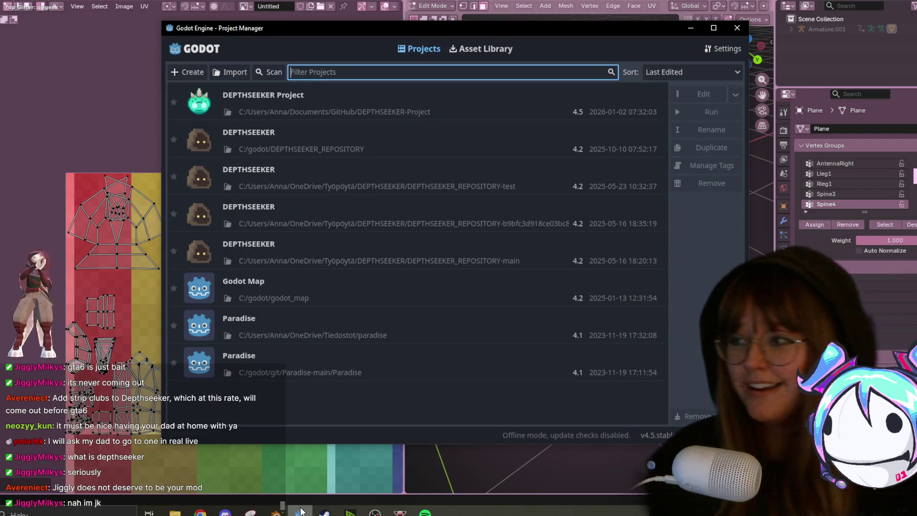
pyautogui.click(740, 29)
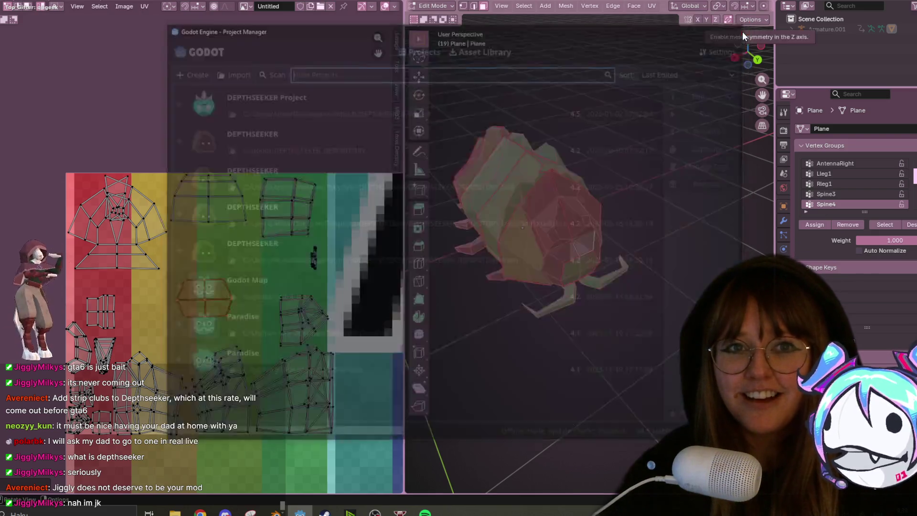
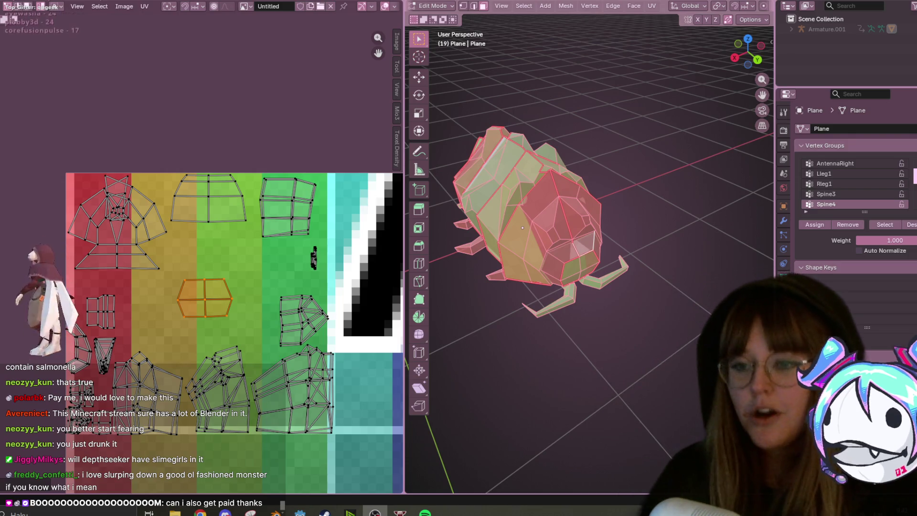
# Rotate the small four-face UV island slightly clockwise, then orbit the 3D view to see the bug from above
pyautogui.scroll(1, 251, 339)
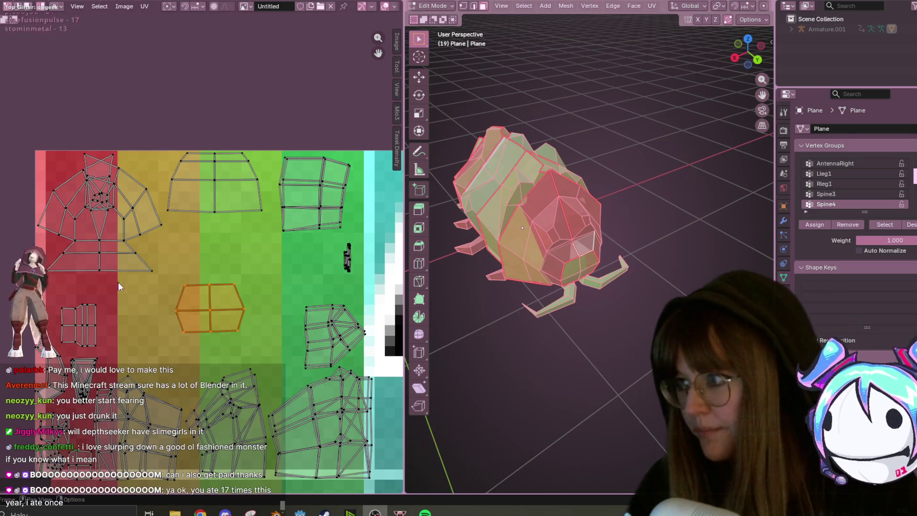
pyautogui.moveTo(125, 275)
pyautogui.mouseDown(button='middle')
pyautogui.moveTo(111, 253)
pyautogui.moveTo(105, 195)
pyautogui.mouseUp(button='middle')
pyautogui.scroll(1, 105, 195)
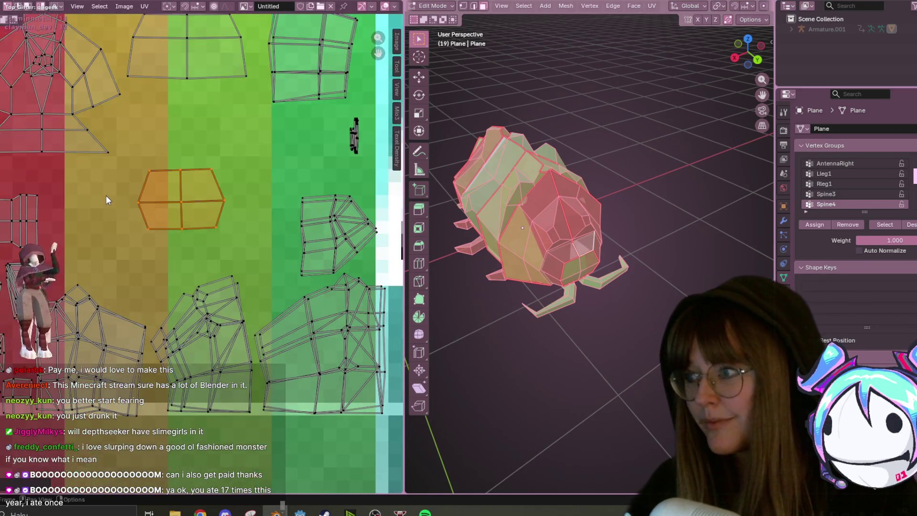
pyautogui.press('r')
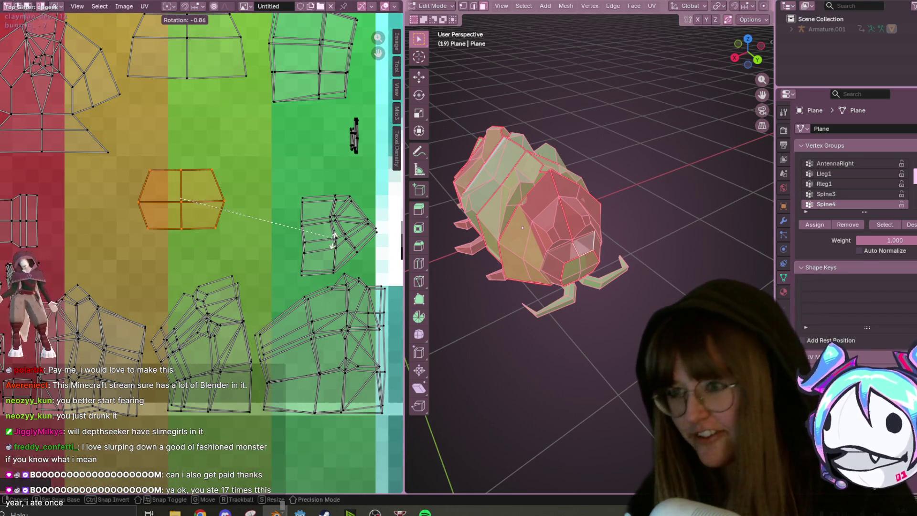
pyautogui.click(224, 166)
pyautogui.moveTo(568, 201); pyautogui.dragTo(579, 226, button='middle')
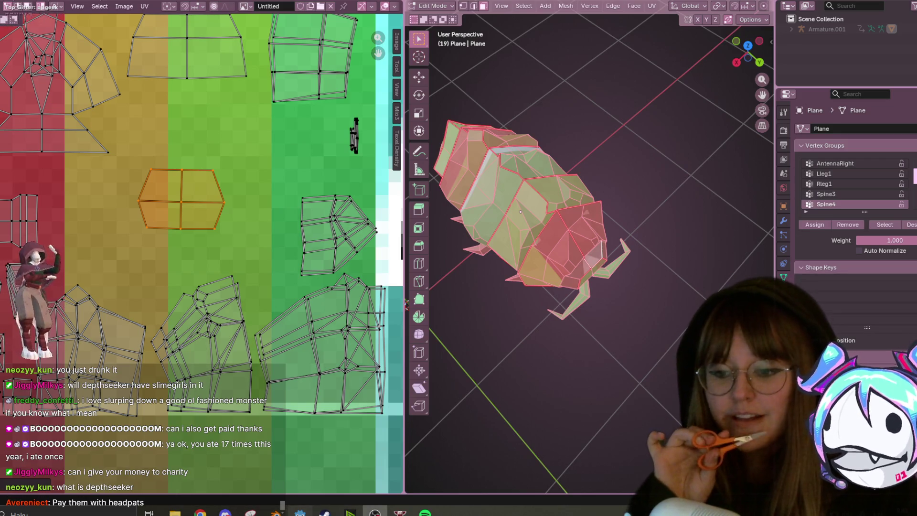
# In Godot, open the DEPTHSEEKER Project, start its debug game run, and switch back to Blender
pyautogui.click(300, 513)
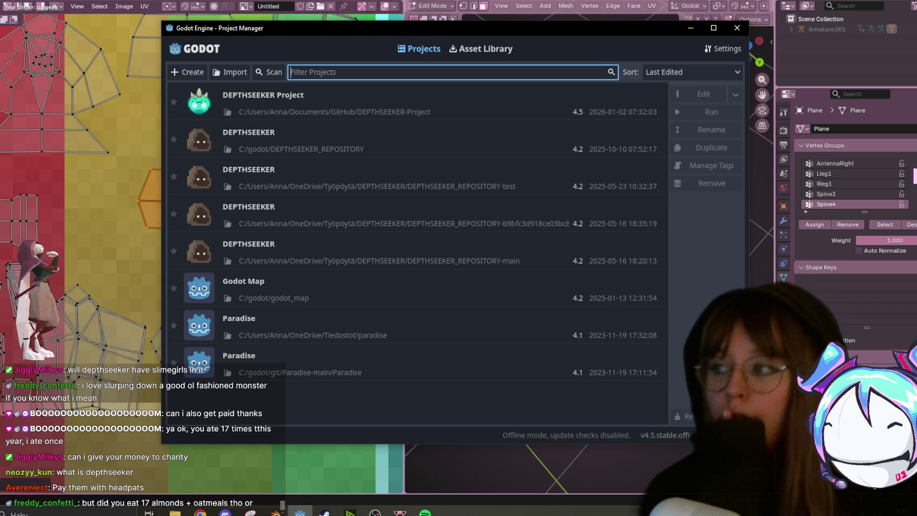
pyautogui.doubleClick(363, 112)
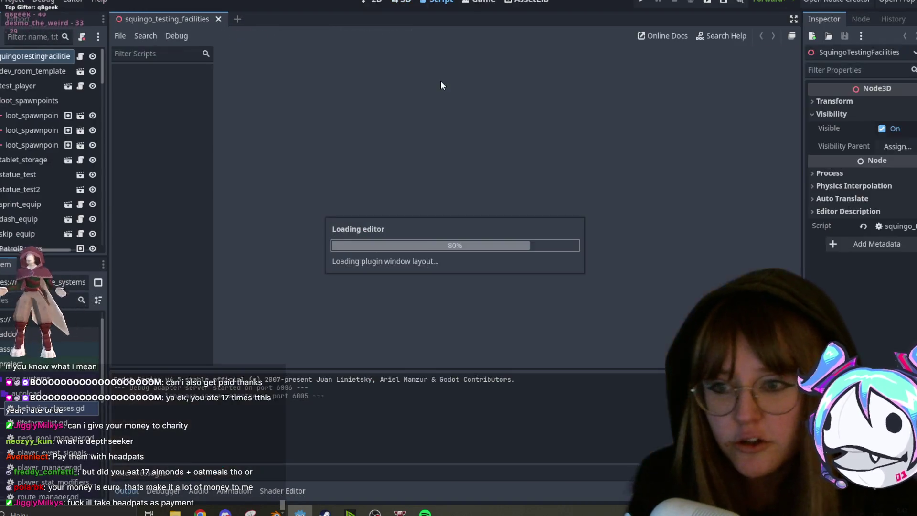
pyautogui.click(638, 4)
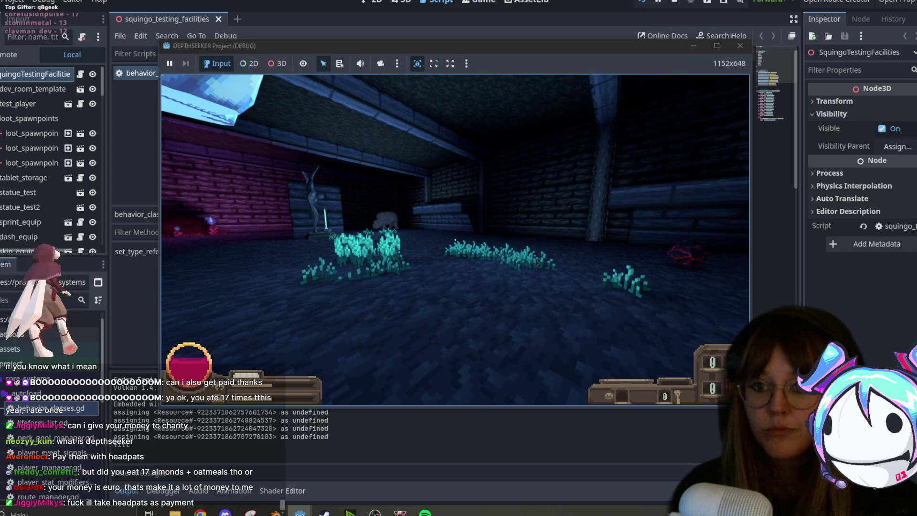
pyautogui.hotkey('alt', 'Tab')
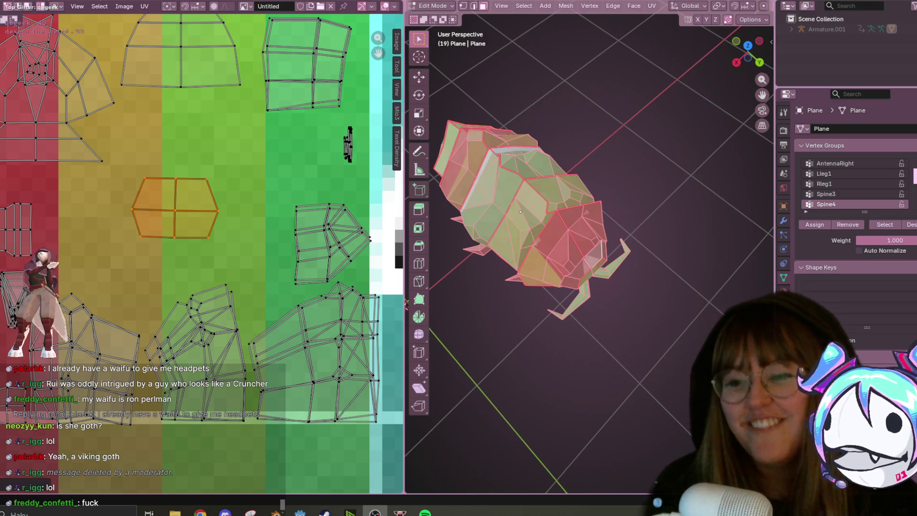
# Move the wing-shaped UV island higher on the green band
pyautogui.scroll(-2, 162, 174)
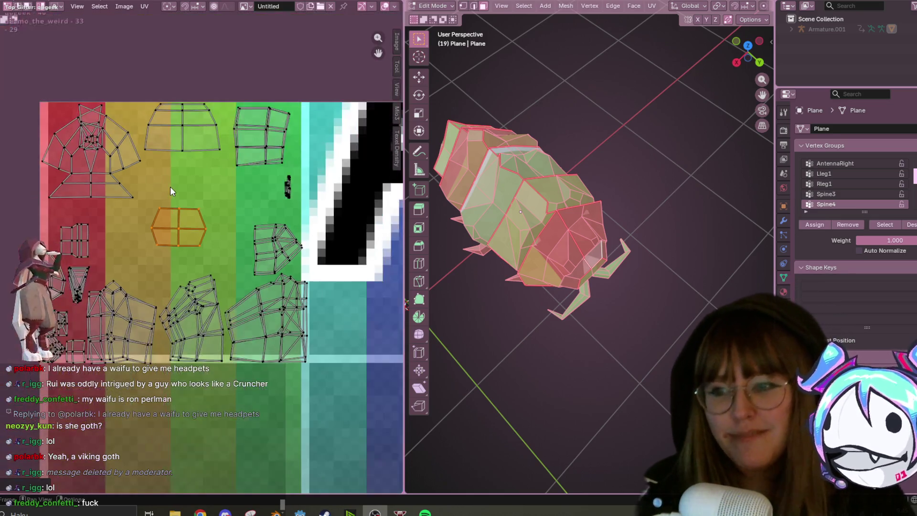
pyautogui.click(268, 217)
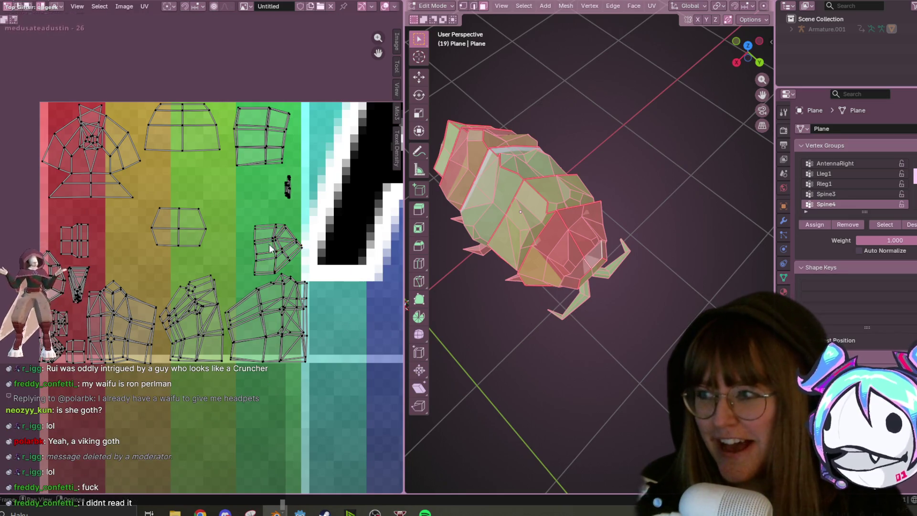
pyautogui.click(284, 248)
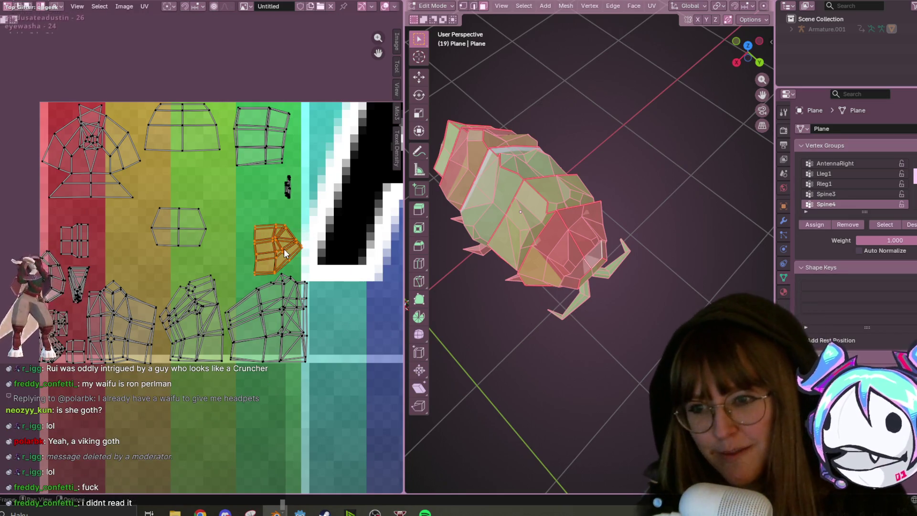
pyautogui.press('g')
pyautogui.click(253, 191)
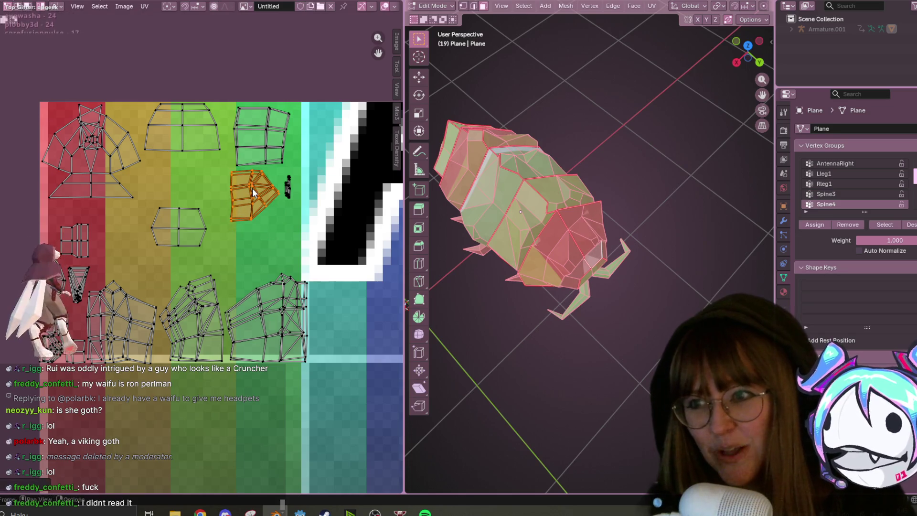
pyautogui.press('g')
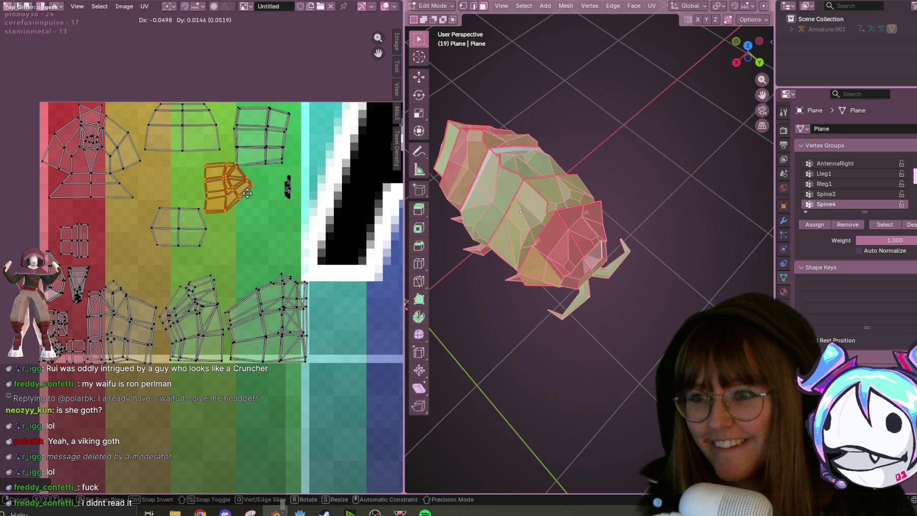
pyautogui.click(259, 194)
# Drop the four-face island onto the green band and move the long lower-middle island up to the yellow band
pyautogui.click(198, 142)
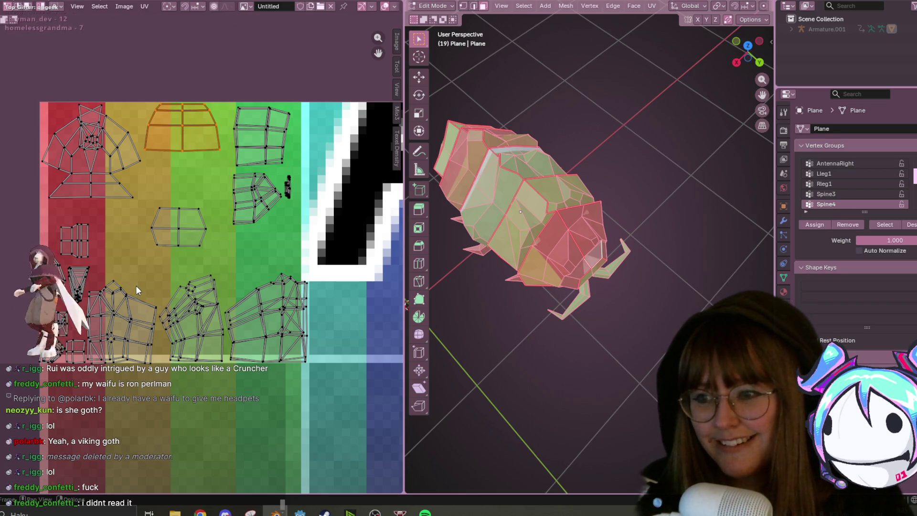
pyautogui.click(164, 231)
pyautogui.press('g')
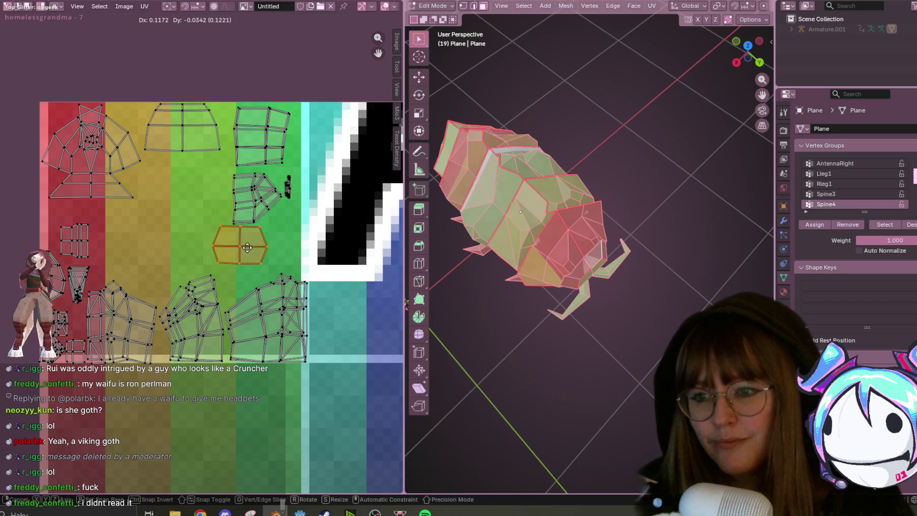
pyautogui.click(259, 249)
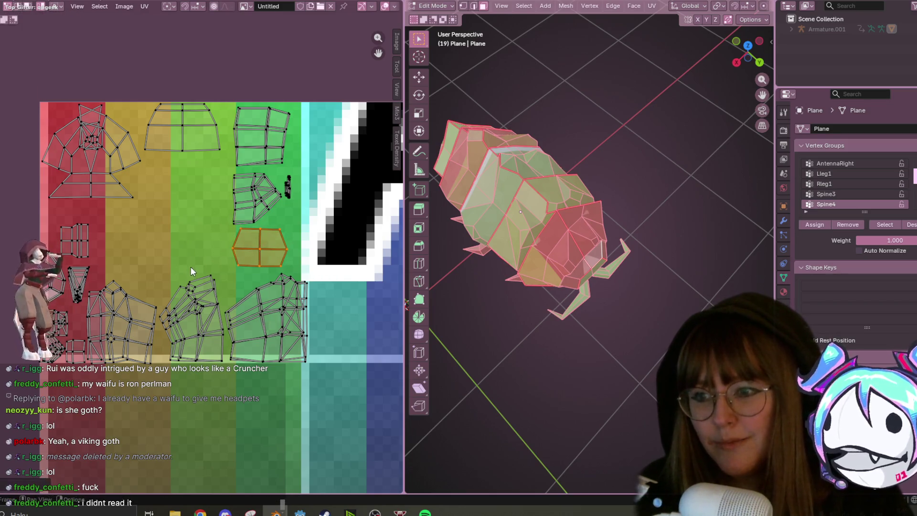
pyautogui.click(216, 303)
pyautogui.press('g')
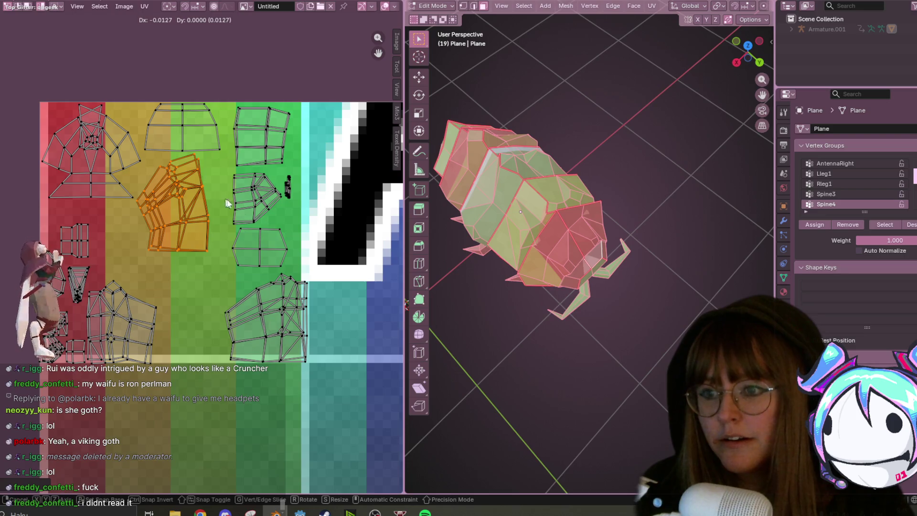
pyautogui.click(221, 200)
# Enlarge the lower-left UV island and shift the lower-right island further left
pyautogui.click(154, 290)
pyautogui.press('s')
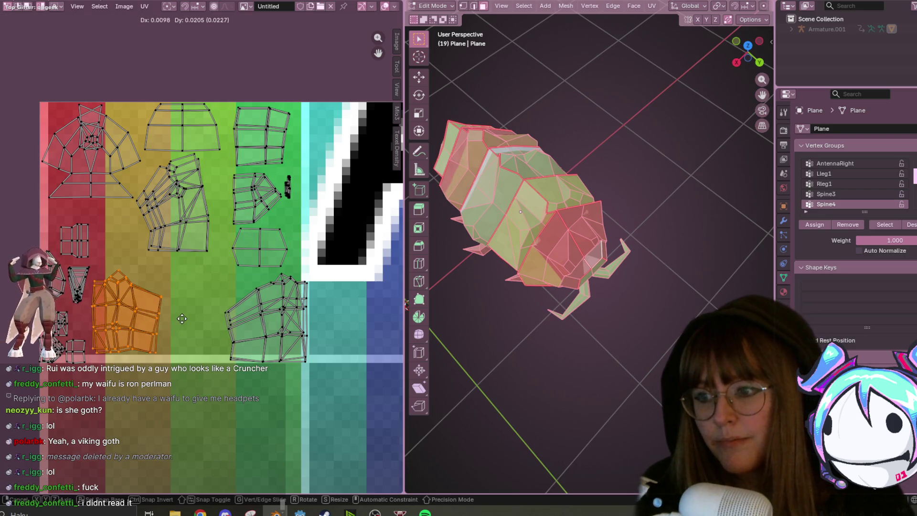
pyautogui.click(222, 294)
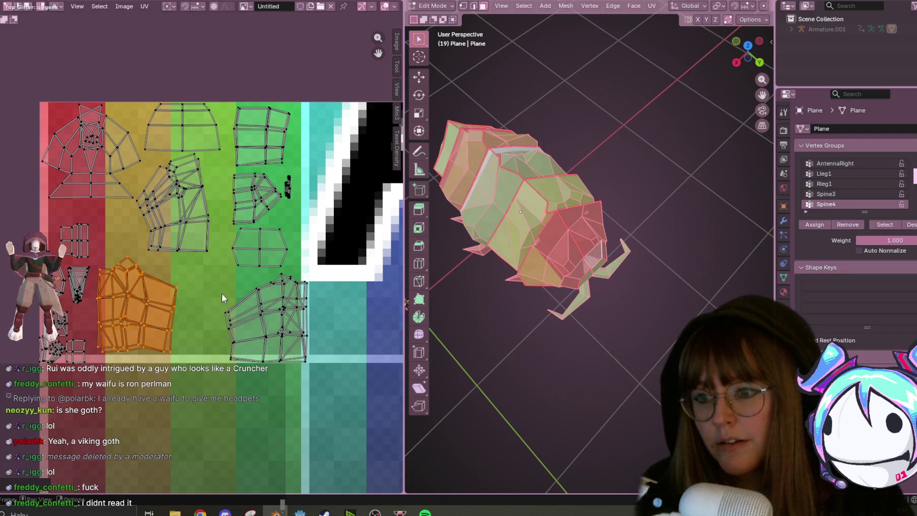
pyautogui.click(246, 336)
pyautogui.press('g')
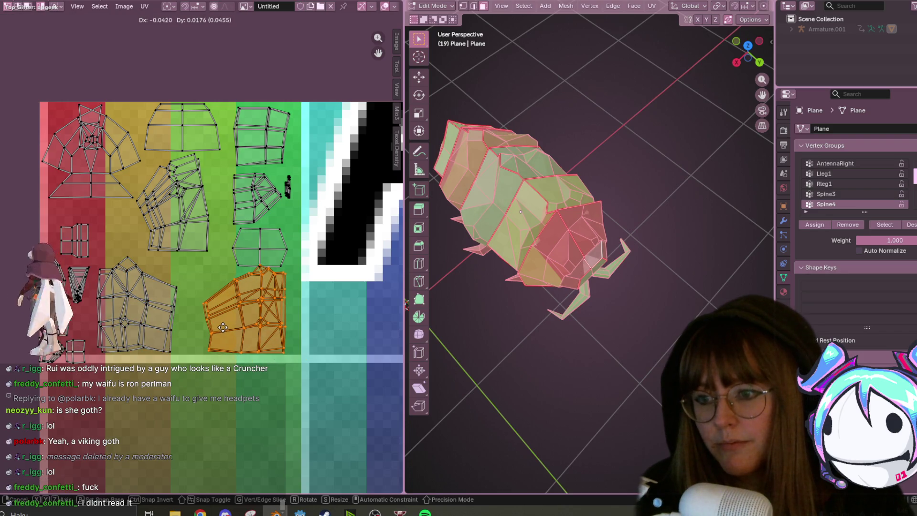
pyautogui.click(218, 327)
# Place the hexagonal island on the green band and save RolyPolyOrphan.blend
pyautogui.click(262, 256)
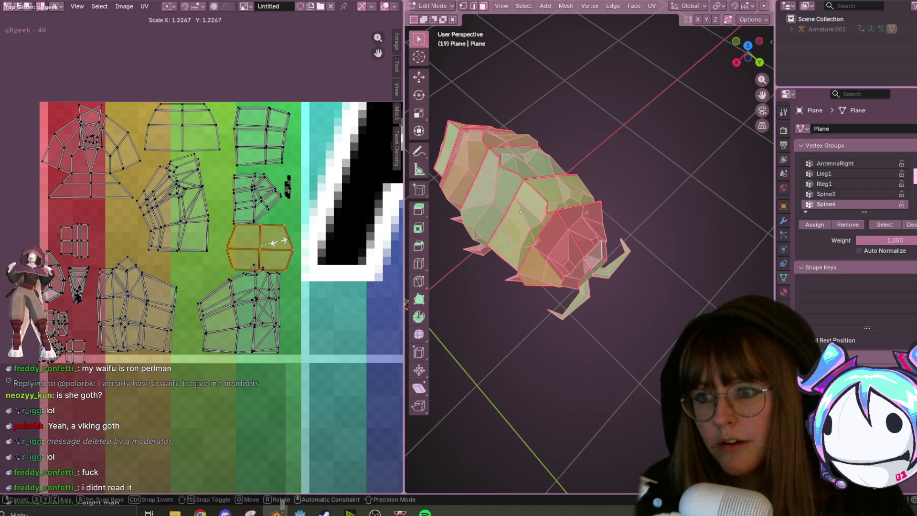
pyautogui.scroll(1, 274, 243)
pyautogui.keyDown('shift'); pyautogui.click(282, 206); pyautogui.keyUp('shift')
pyautogui.hotkey('ctrl', 'l')
pyautogui.press('g')
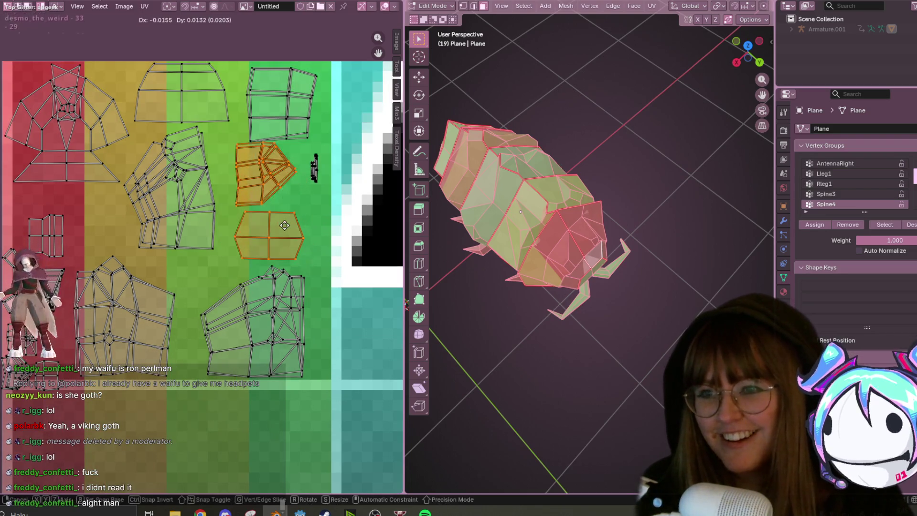
pyautogui.click(282, 239)
pyautogui.click(282, 239)
pyautogui.press('g')
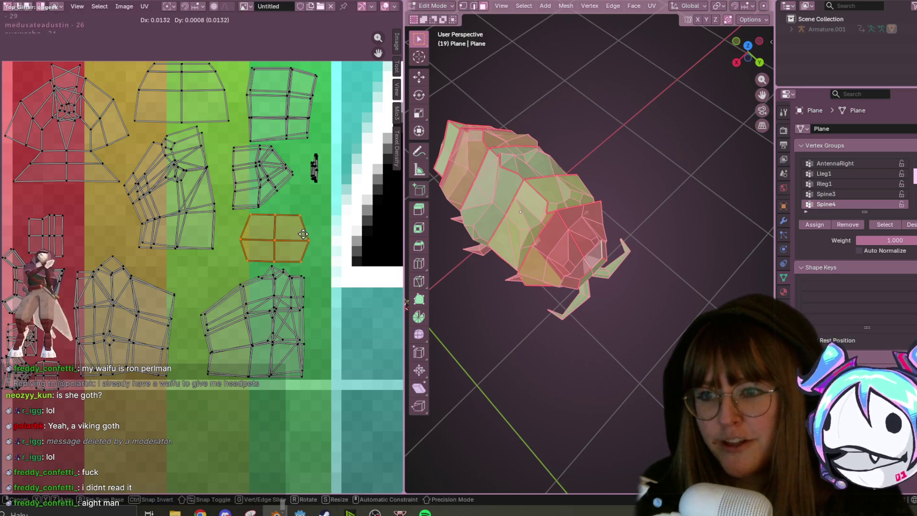
pyautogui.click(305, 231)
pyautogui.scroll(-1, 317, 188)
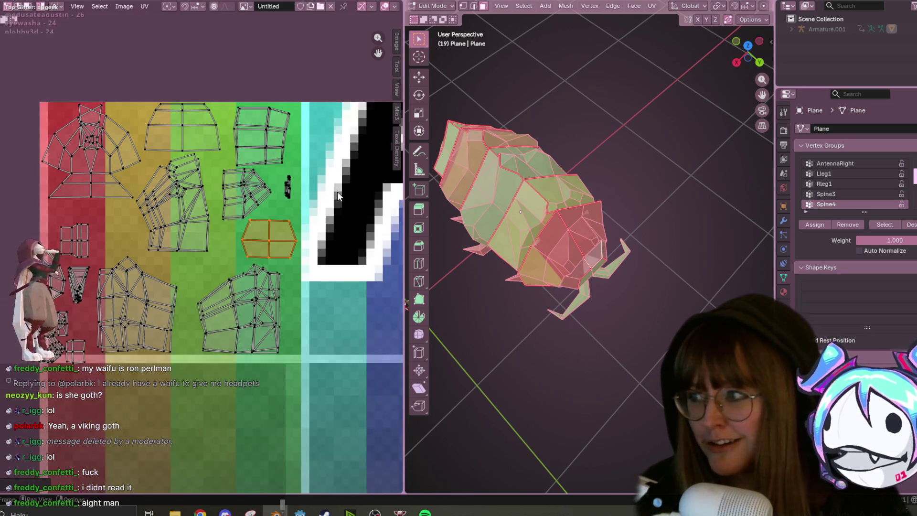
pyautogui.hotkey('ctrl', 's')
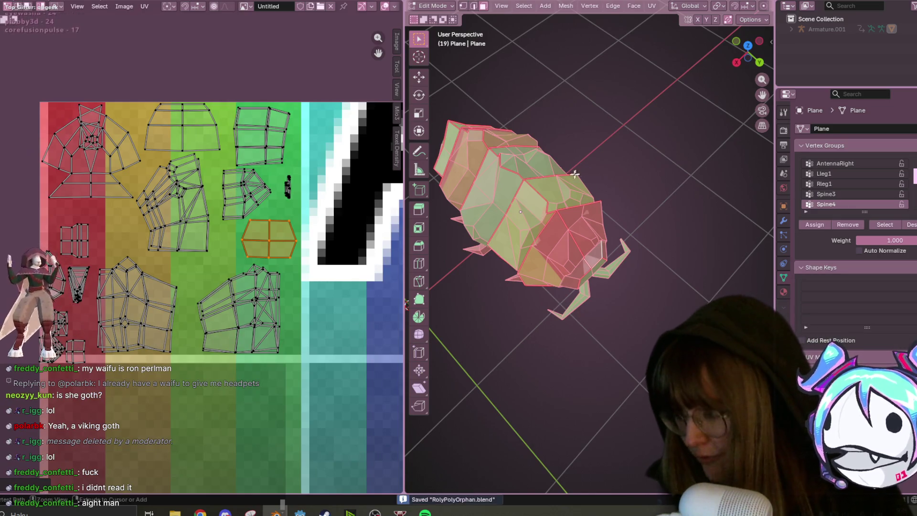